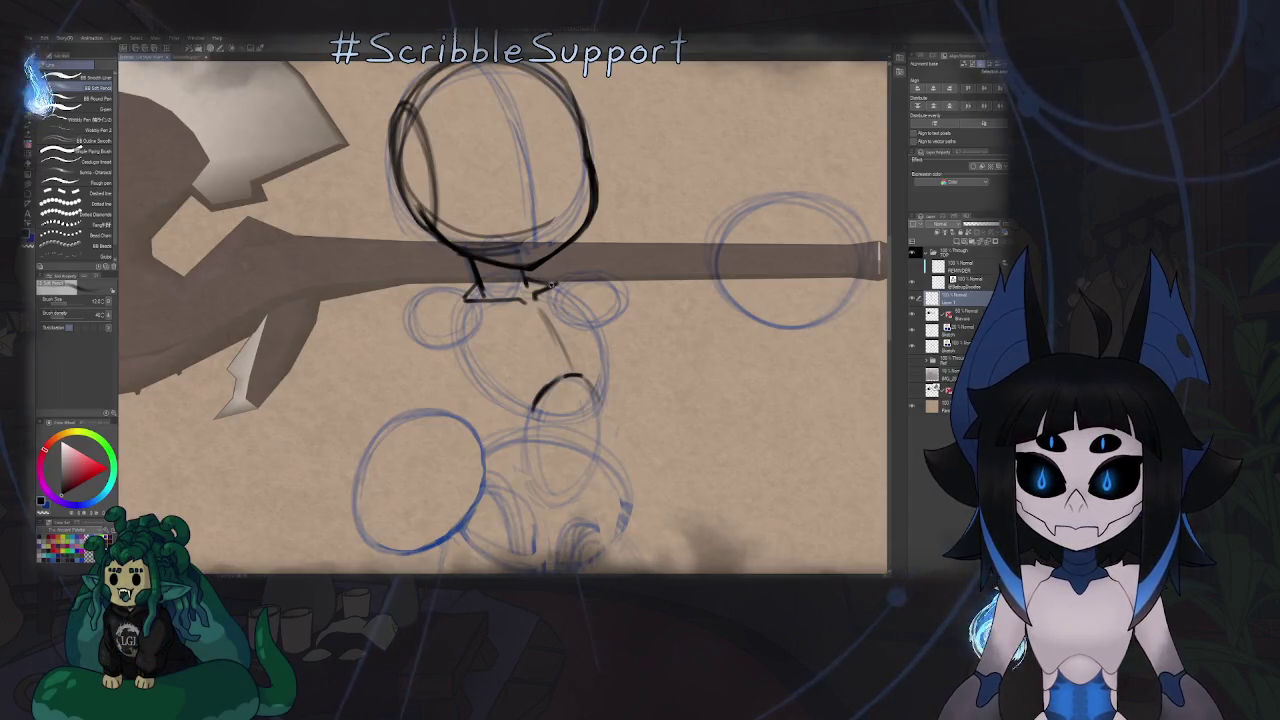
Draw the curved shoulder line from the neck, redoing the first attempt on a rotated canvas.
{"action": "left_click_drag", "start_coordinate": [545, 288], "coordinate": [620, 282]}
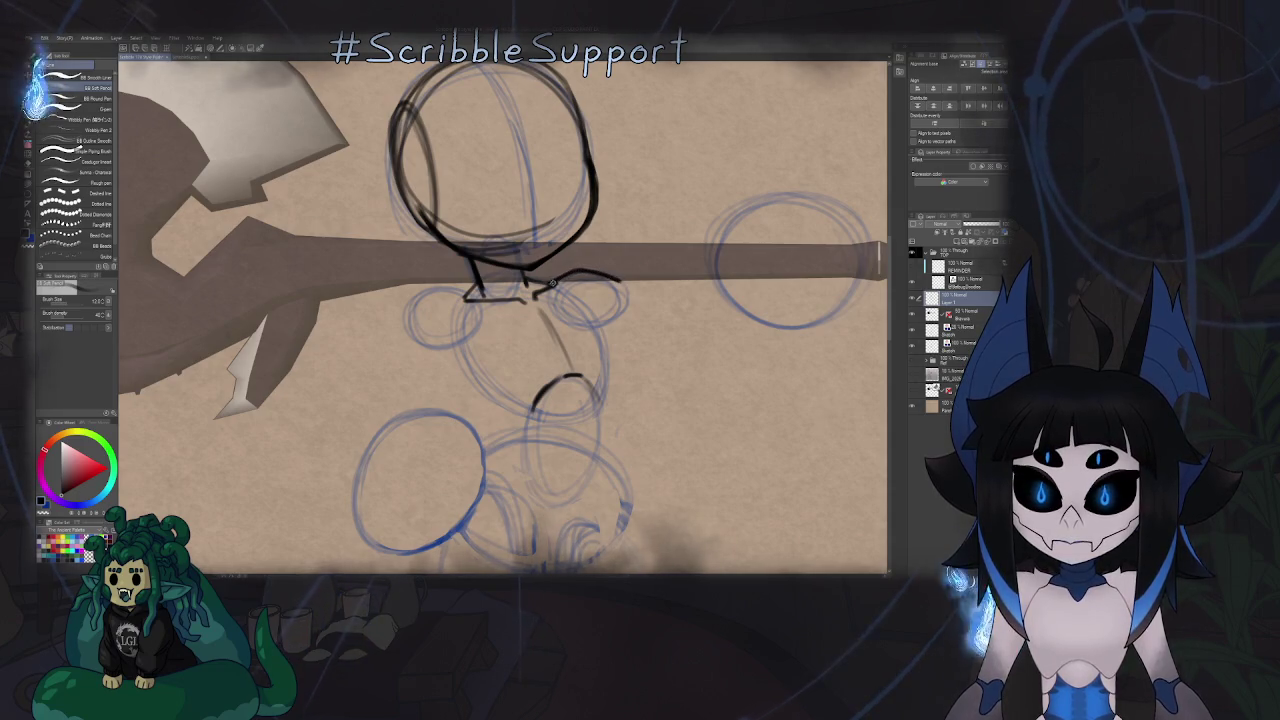
{"action": "key", "text": "ctrl+z"}
{"action": "left_click_drag", "start_coordinate": [560, 250], "coordinate": [508, 318]}
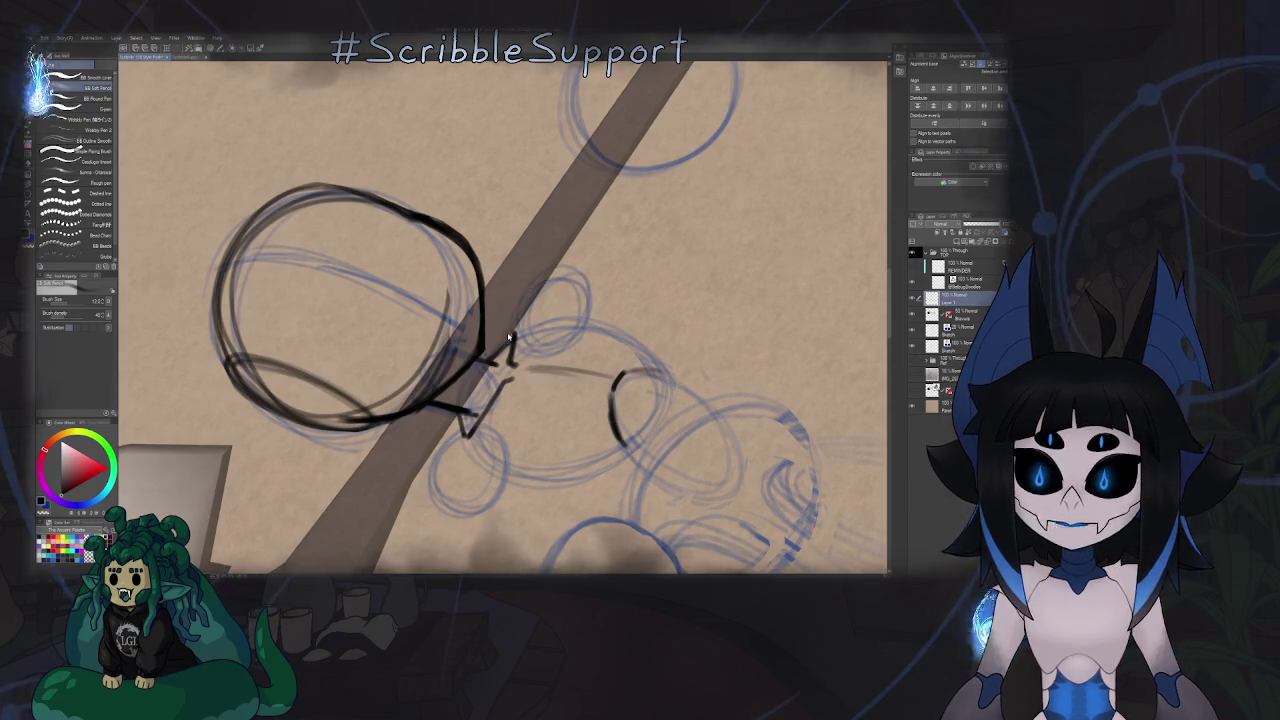
{"action": "left_click_drag", "start_coordinate": [510, 338], "coordinate": [560, 268]}
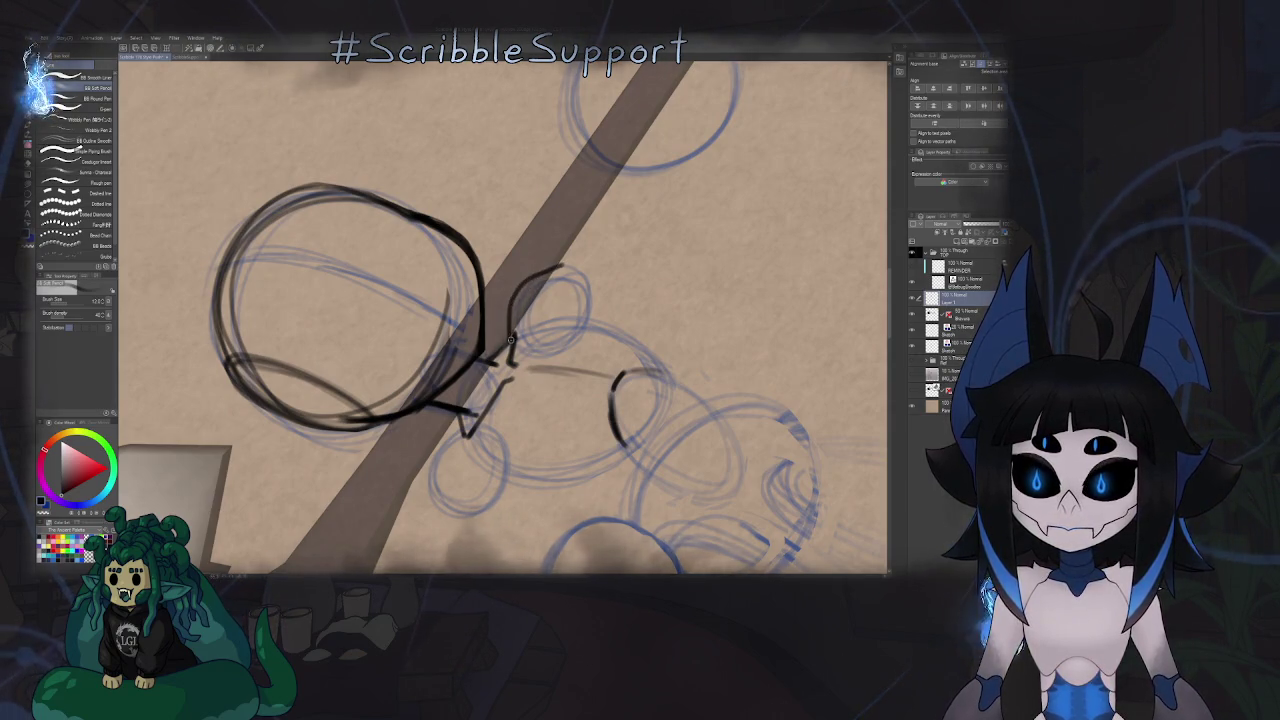
{"action": "key", "text": "ctrl+@"}
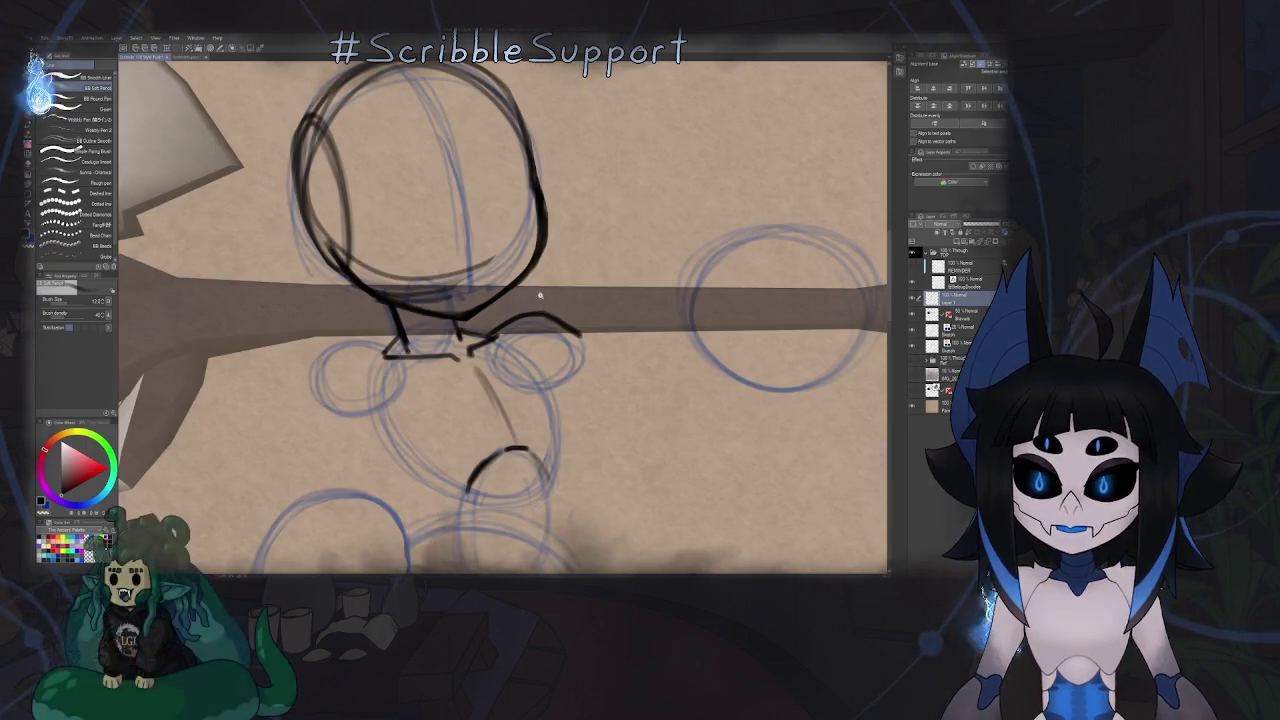
Rotate, flip and zoom the view to check the shoulder line.
{"action": "scroll", "coordinate": [570, 290], "scroll_direction": "down", "scroll_amount": 1}
{"action": "scroll", "coordinate": [576, 297], "scroll_direction": "down", "scroll_amount": 1}
{"action": "key", "text": "minus"}
{"action": "key", "text": "minus"}
{"action": "key", "text": "minus"}
{"action": "scroll", "coordinate": [576, 297], "scroll_direction": "up", "scroll_amount": 2}
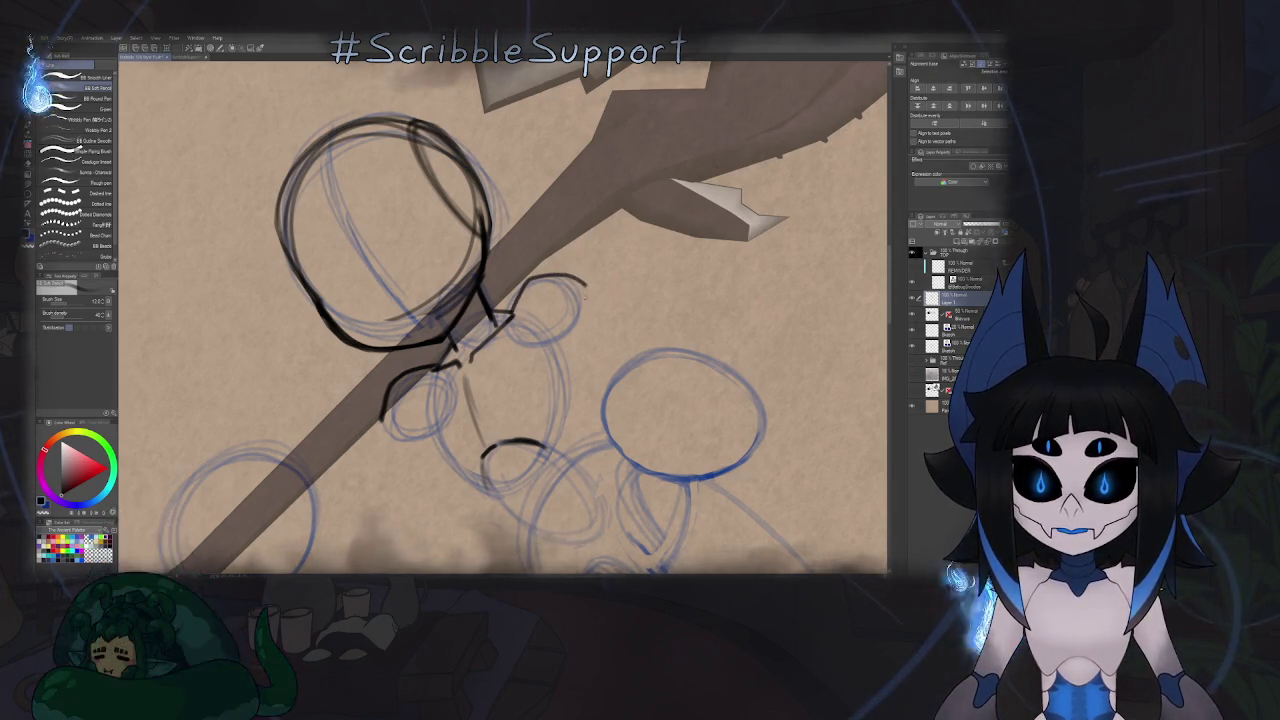
{"action": "key", "text": "ctrl+@"}
{"action": "scroll", "coordinate": [565, 289], "scroll_direction": "down", "scroll_amount": 2}
{"action": "key", "text": "h"}
{"action": "scroll", "coordinate": [560, 295], "scroll_direction": "down", "scroll_amount": 4}
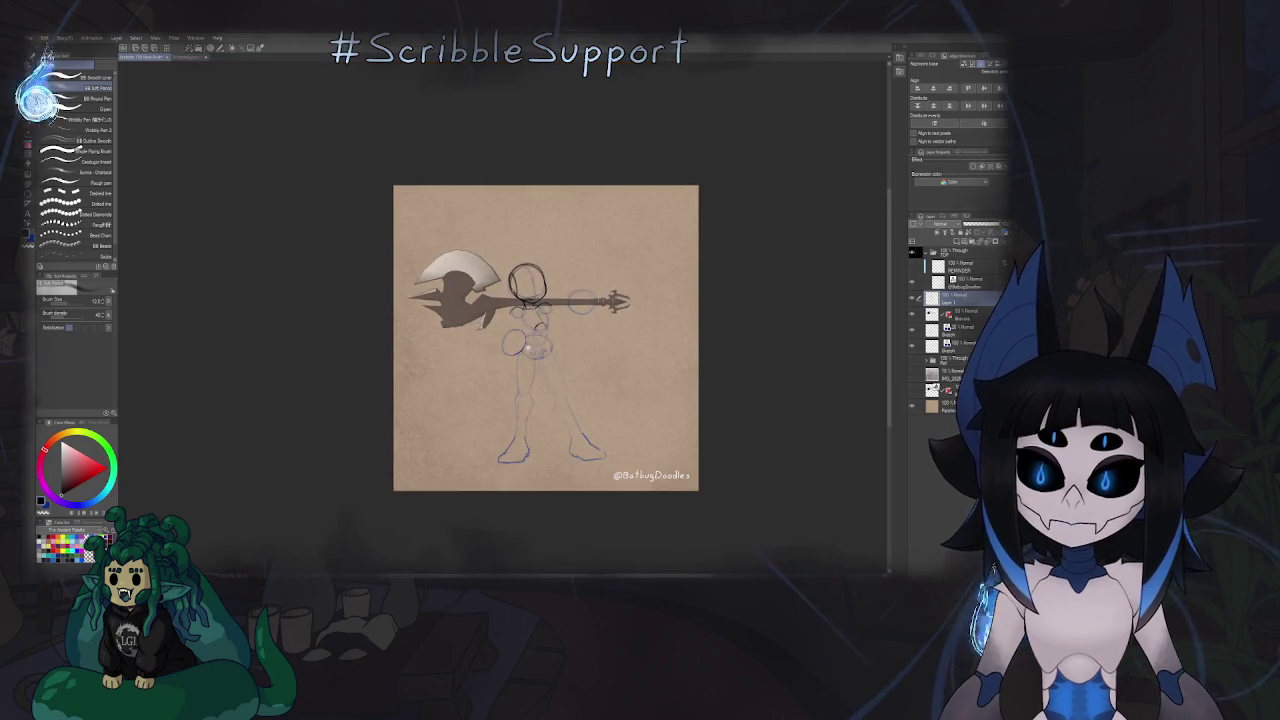
{"action": "scroll", "coordinate": [533, 319], "scroll_direction": "up", "scroll_amount": 4}
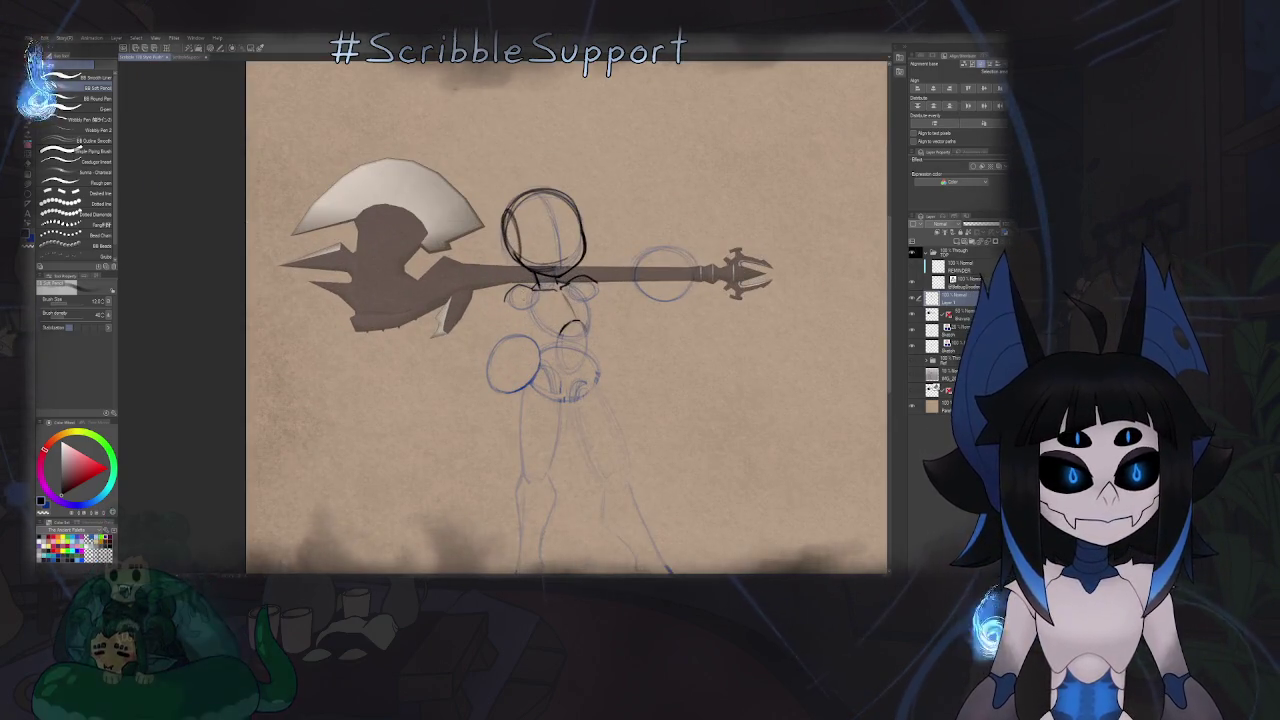
{"action": "scroll", "coordinate": [559, 309], "scroll_direction": "up", "scroll_amount": 3}
{"action": "key", "text": "asciicircum"}
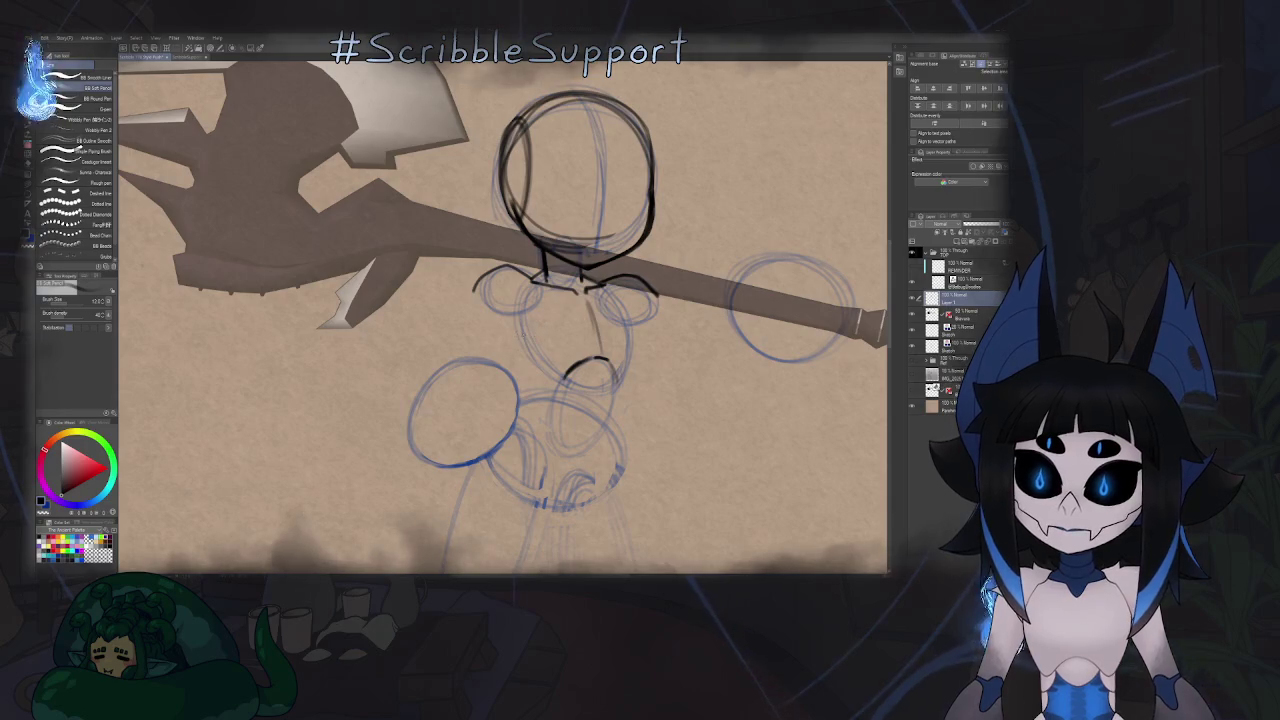
Try a curved chest stroke, then undo it after viewing the whole page.
{"action": "left_click_drag", "start_coordinate": [518, 318], "coordinate": [552, 374]}
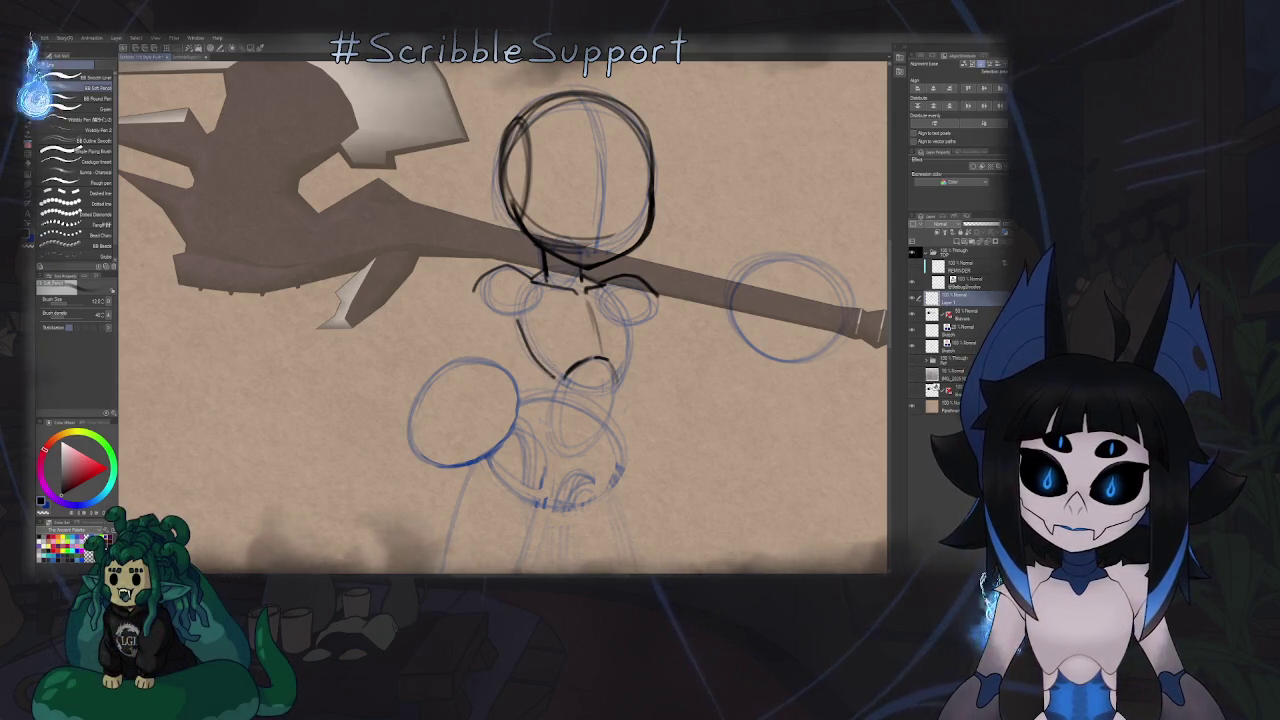
{"action": "key", "text": "ctrl+0"}
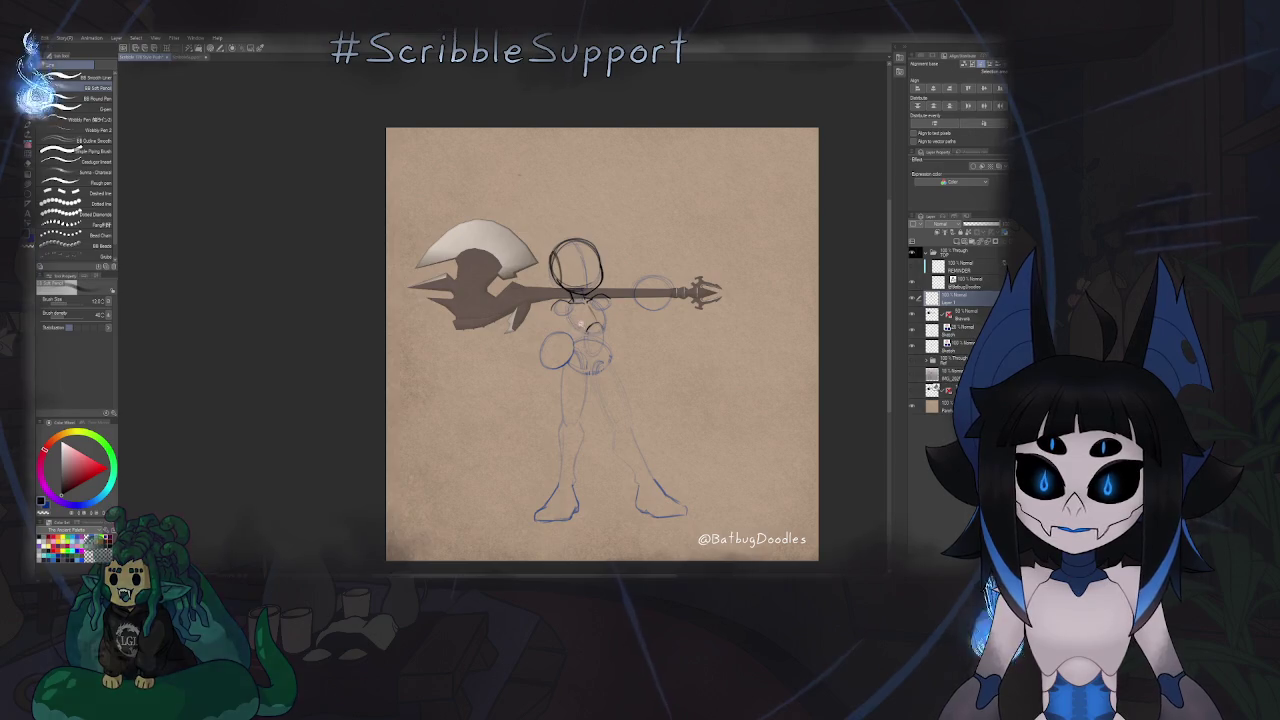
{"action": "scroll", "coordinate": [597, 329], "scroll_direction": "up", "scroll_amount": 5}
{"action": "key", "text": "ctrl+z"}
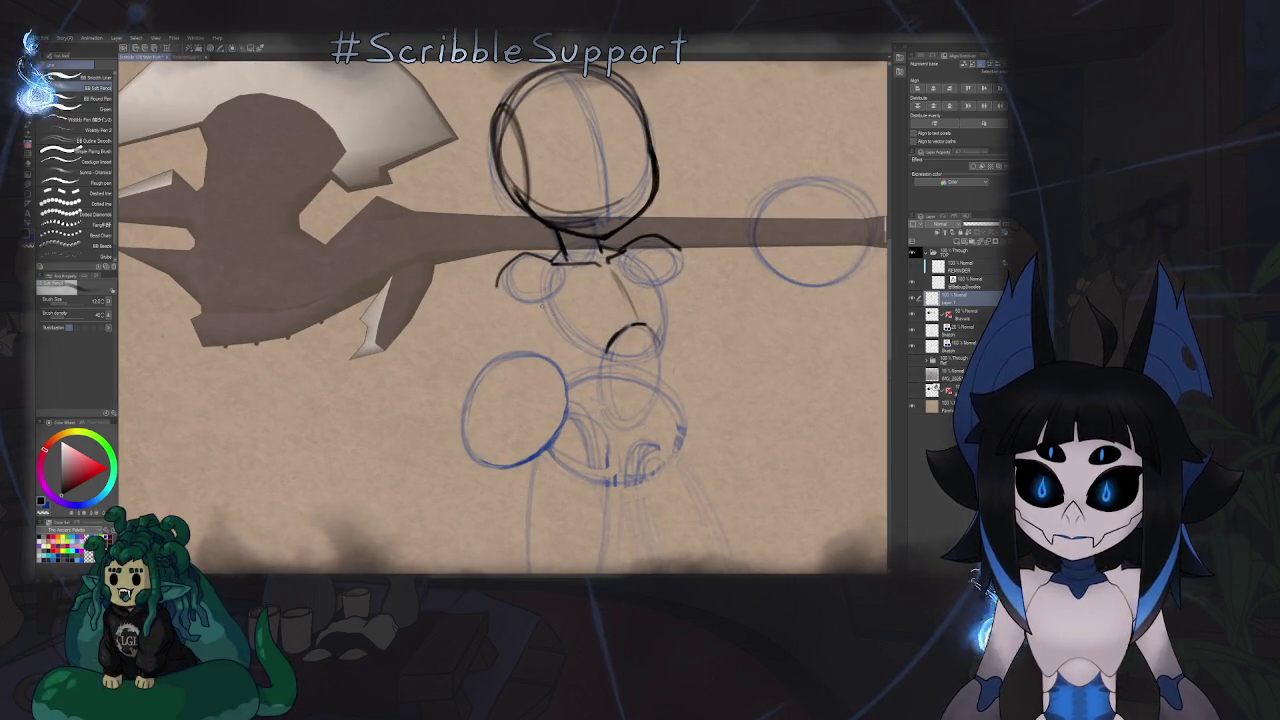
Extend the vertical torso line downward and return the view to upright.
{"action": "key", "text": "^"}
{"action": "key", "text": "^"}
{"action": "key", "text": "^"}
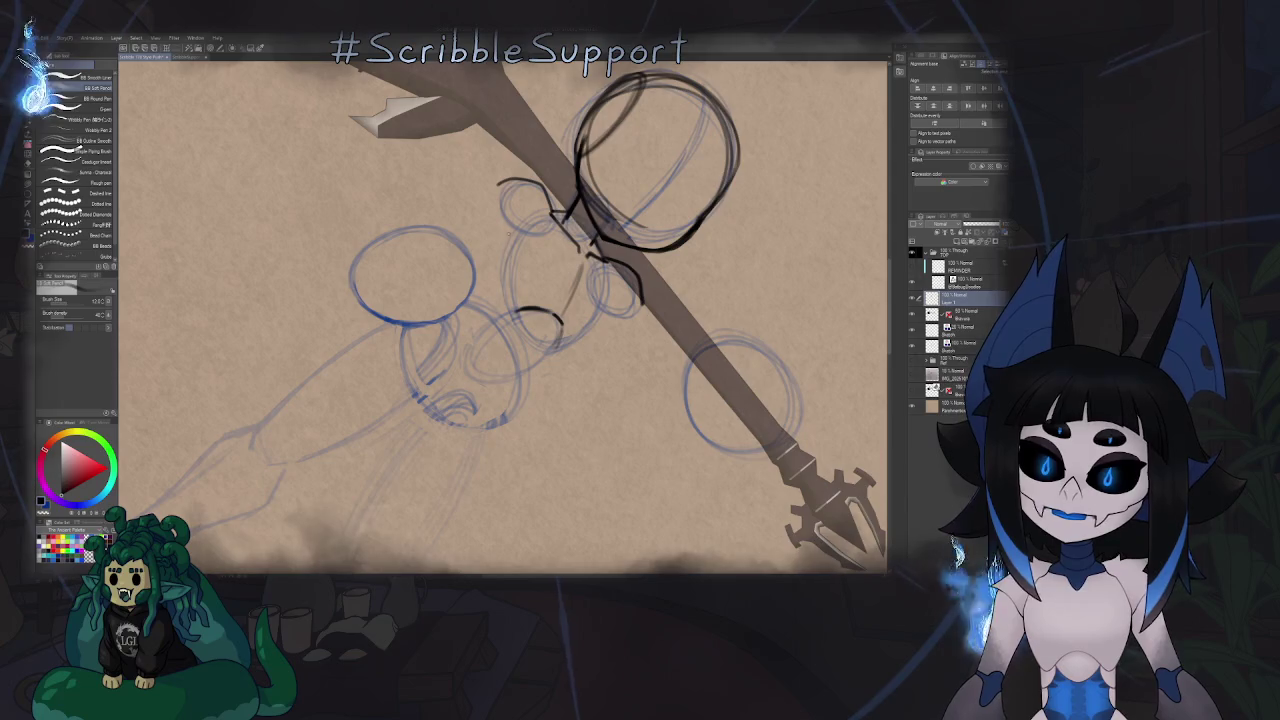
{"action": "left_click_drag", "start_coordinate": [506, 240], "coordinate": [503, 305]}
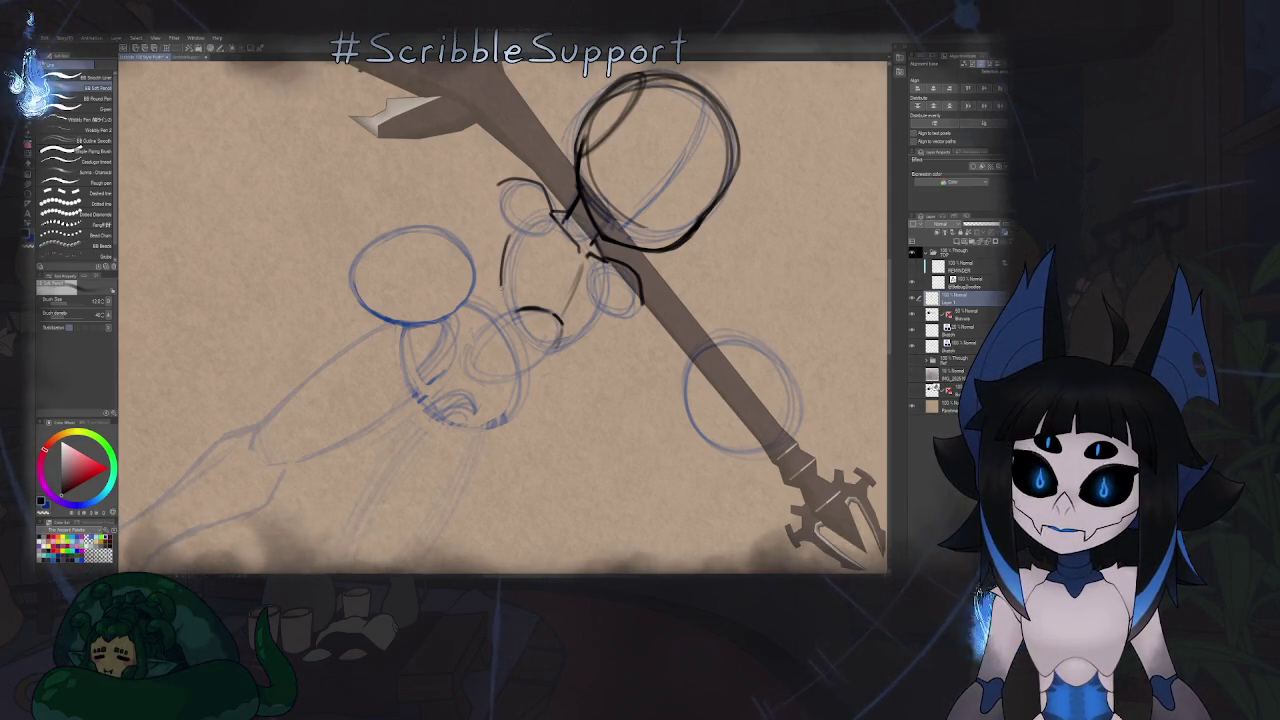
{"action": "key", "text": "minus"}
{"action": "key", "text": "minus"}
{"action": "key", "text": "minus"}
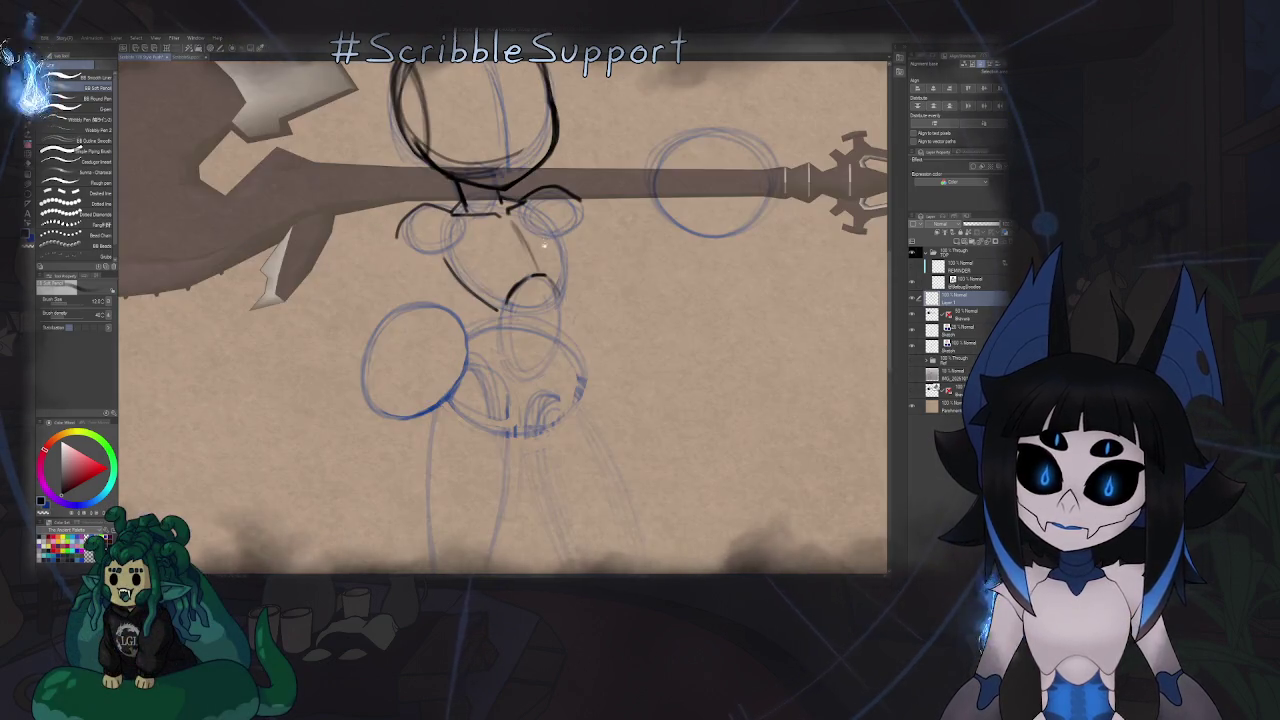
{"action": "key", "text": "ctrl+minus"}
{"action": "key", "text": "ctrl+plus"}
{"action": "scroll", "coordinate": [528, 268], "scroll_direction": "up", "scroll_amount": 3}
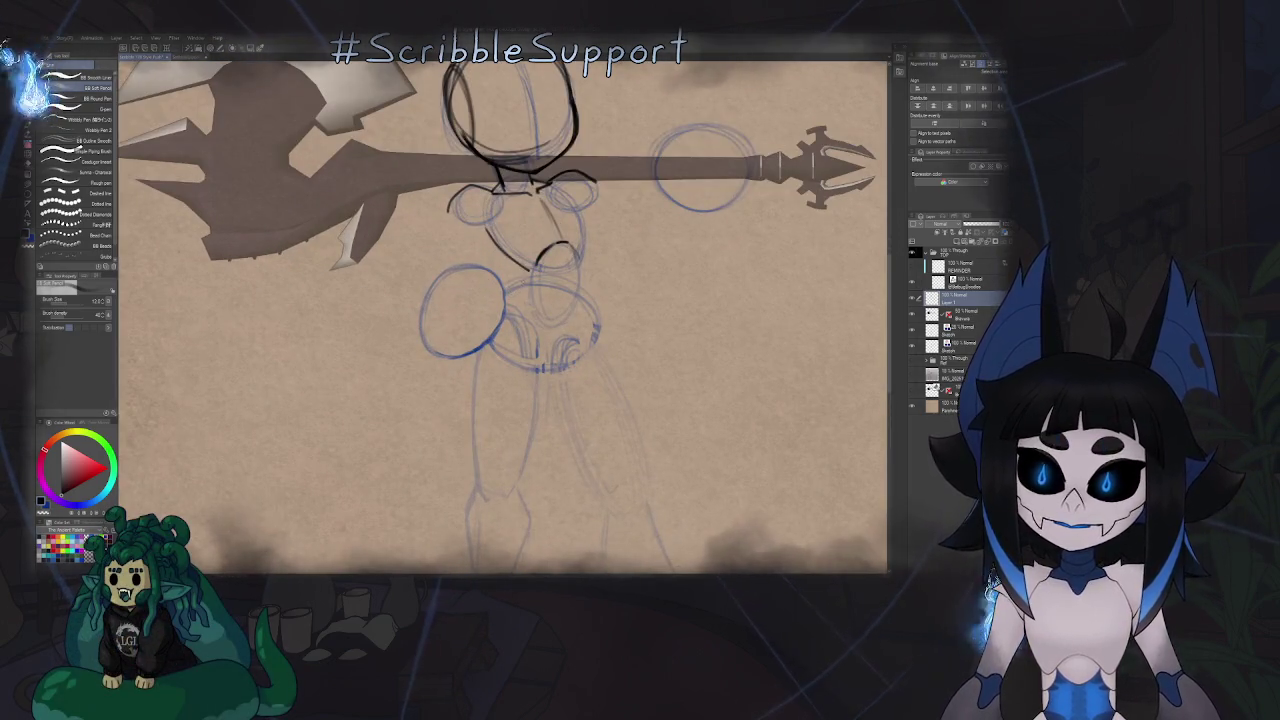
{"action": "scroll", "coordinate": [522, 285], "scroll_direction": "down", "scroll_amount": 3}
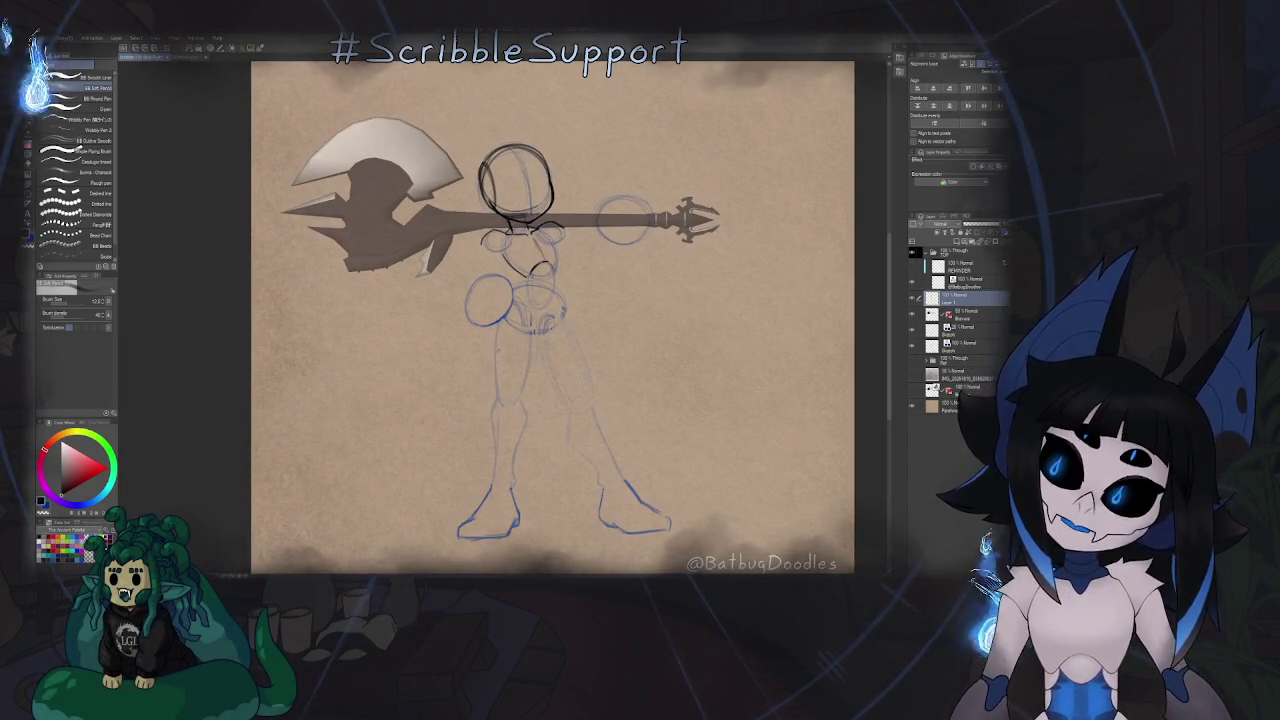
{"action": "scroll", "coordinate": [521, 317], "scroll_direction": "down", "scroll_amount": 2}
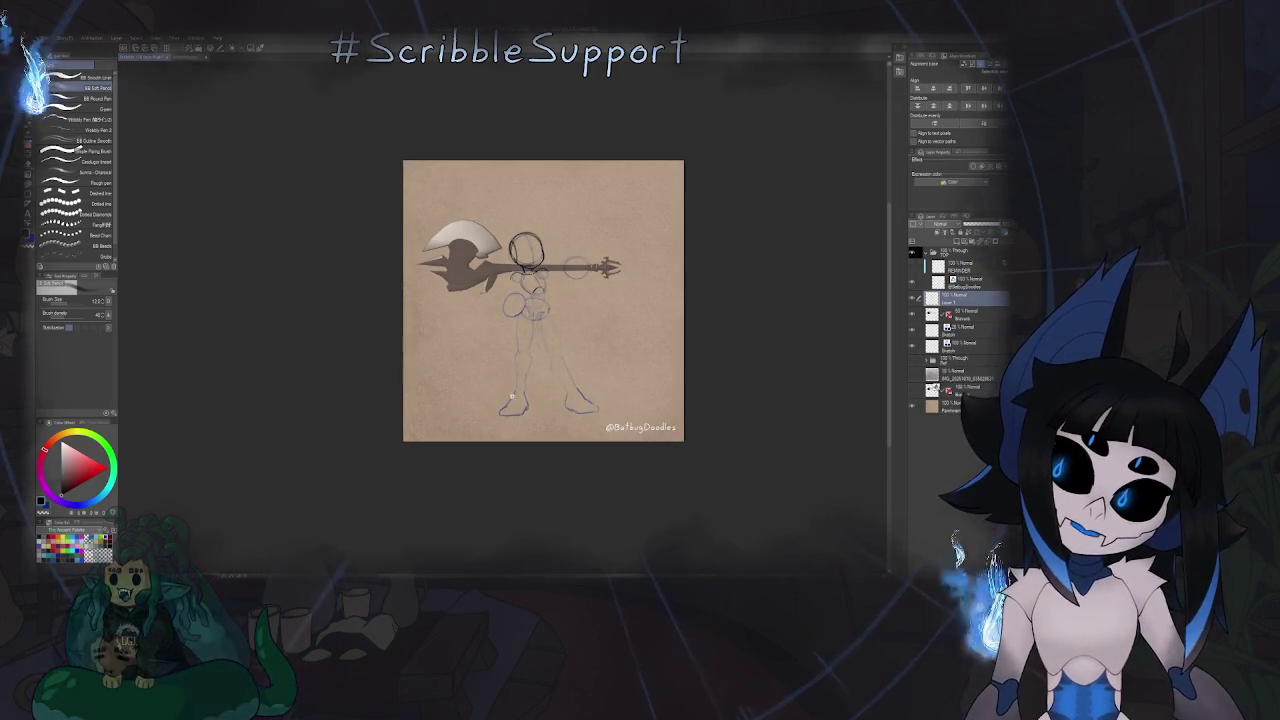
{"action": "scroll", "coordinate": [521, 317], "scroll_direction": "up", "scroll_amount": 5}
{"action": "scroll", "coordinate": [519, 270], "scroll_direction": "up", "scroll_amount": 2}
Draw short strokes down the torso's right side and a curve at the waist.
{"action": "left_click_drag", "start_coordinate": [528, 270], "coordinate": [514, 297]}
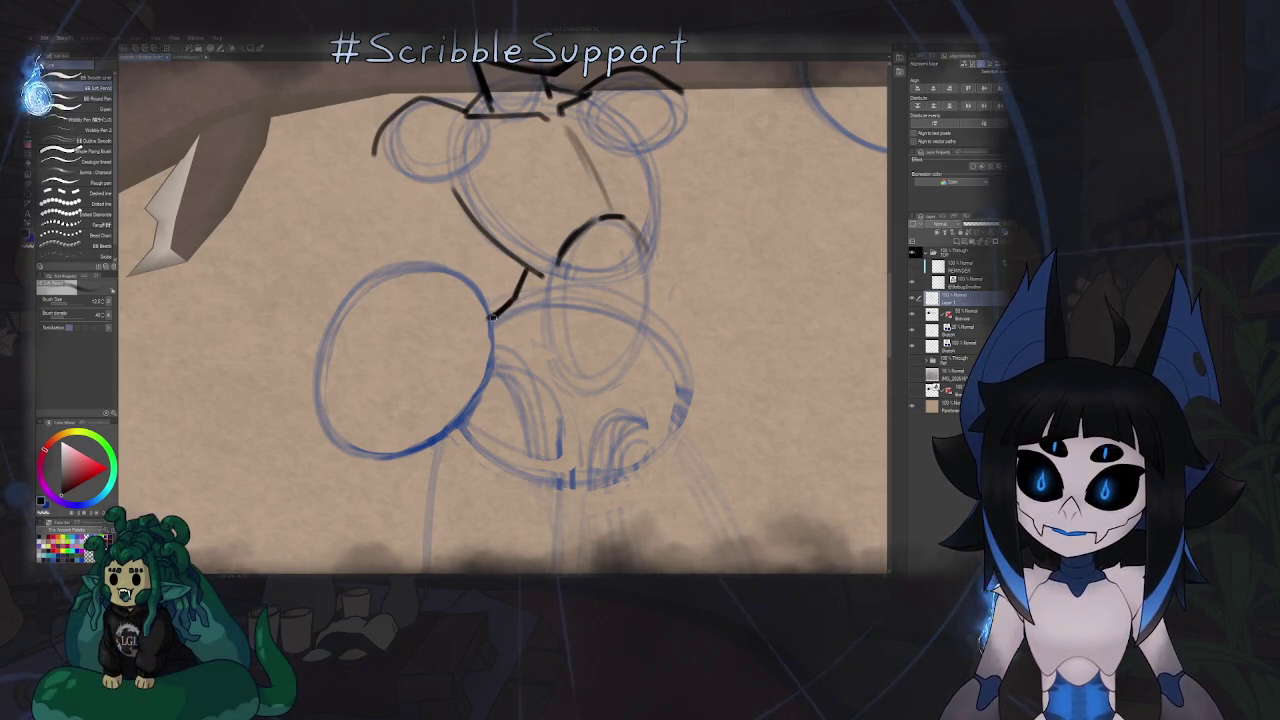
{"action": "scroll", "coordinate": [583, 298], "scroll_direction": "down", "scroll_amount": 3}
{"action": "scroll", "coordinate": [502, 291], "scroll_direction": "up", "scroll_amount": 1}
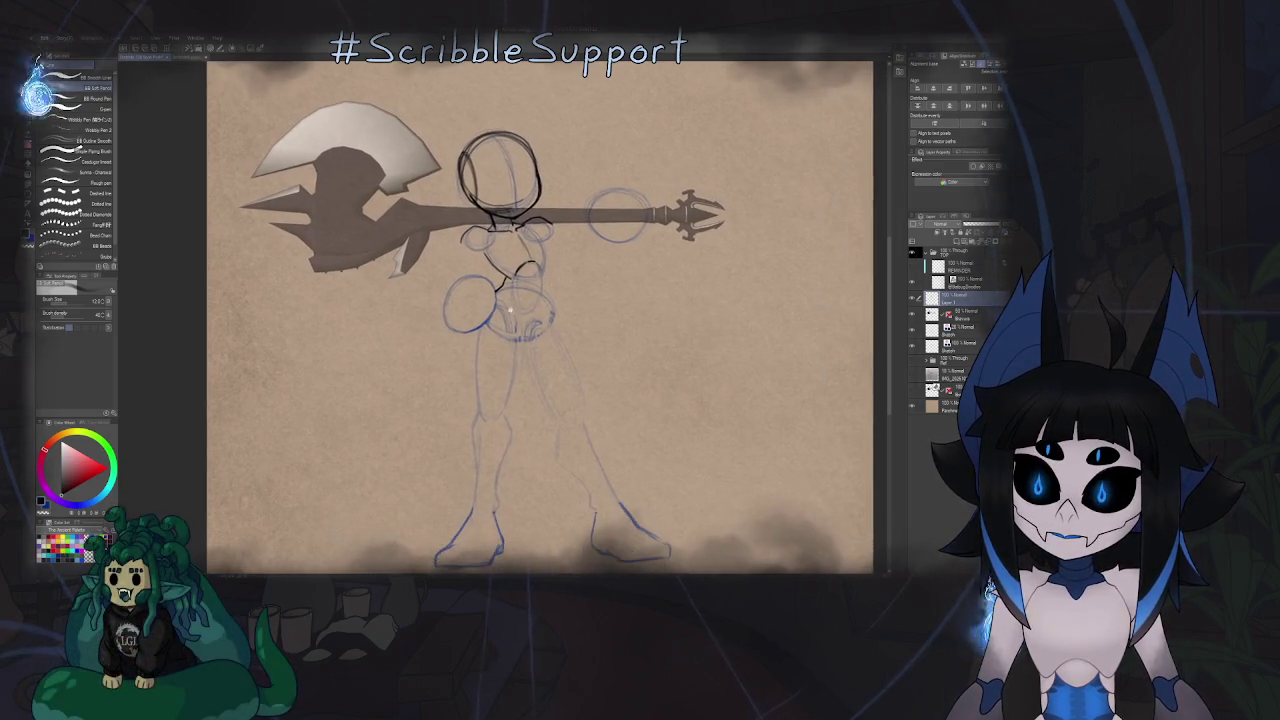
{"action": "scroll", "coordinate": [502, 291], "scroll_direction": "up", "scroll_amount": 2}
{"action": "left_click_drag", "start_coordinate": [494, 288], "coordinate": [518, 328]}
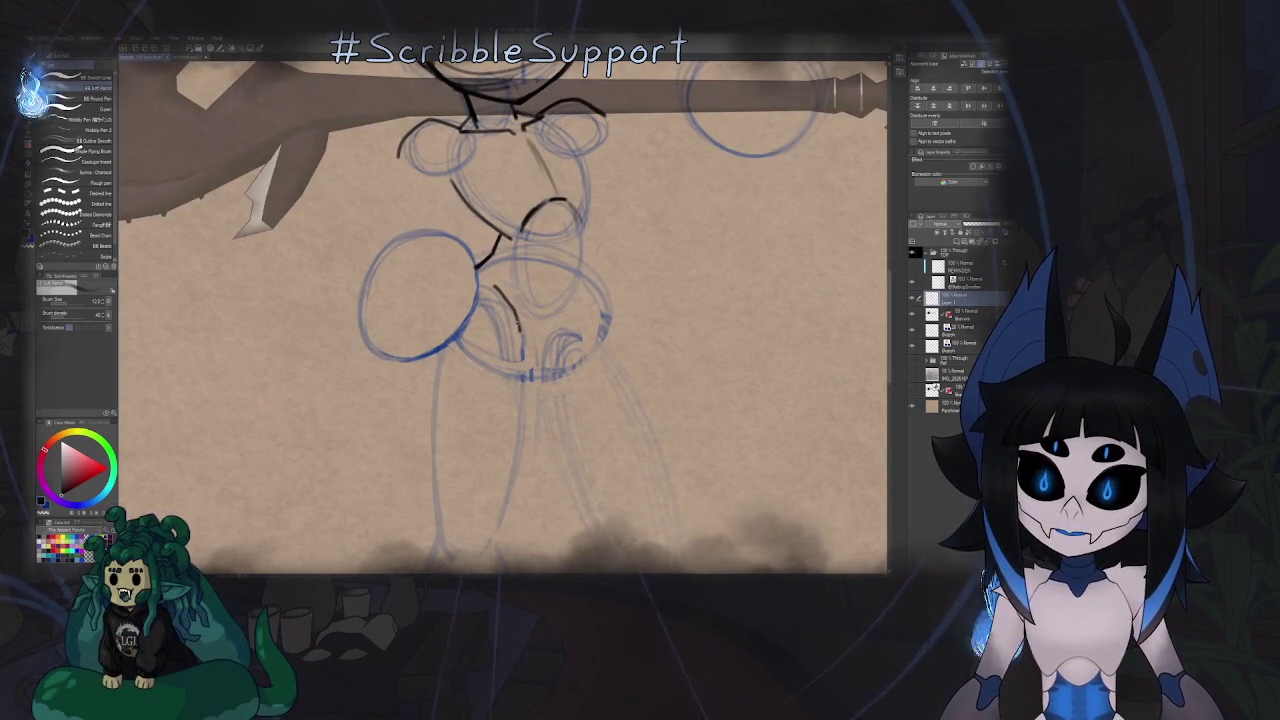
{"action": "scroll", "coordinate": [565, 372], "scroll_direction": "down", "scroll_amount": 3}
{"action": "scroll", "coordinate": [565, 372], "scroll_direction": "up", "scroll_amount": 2}
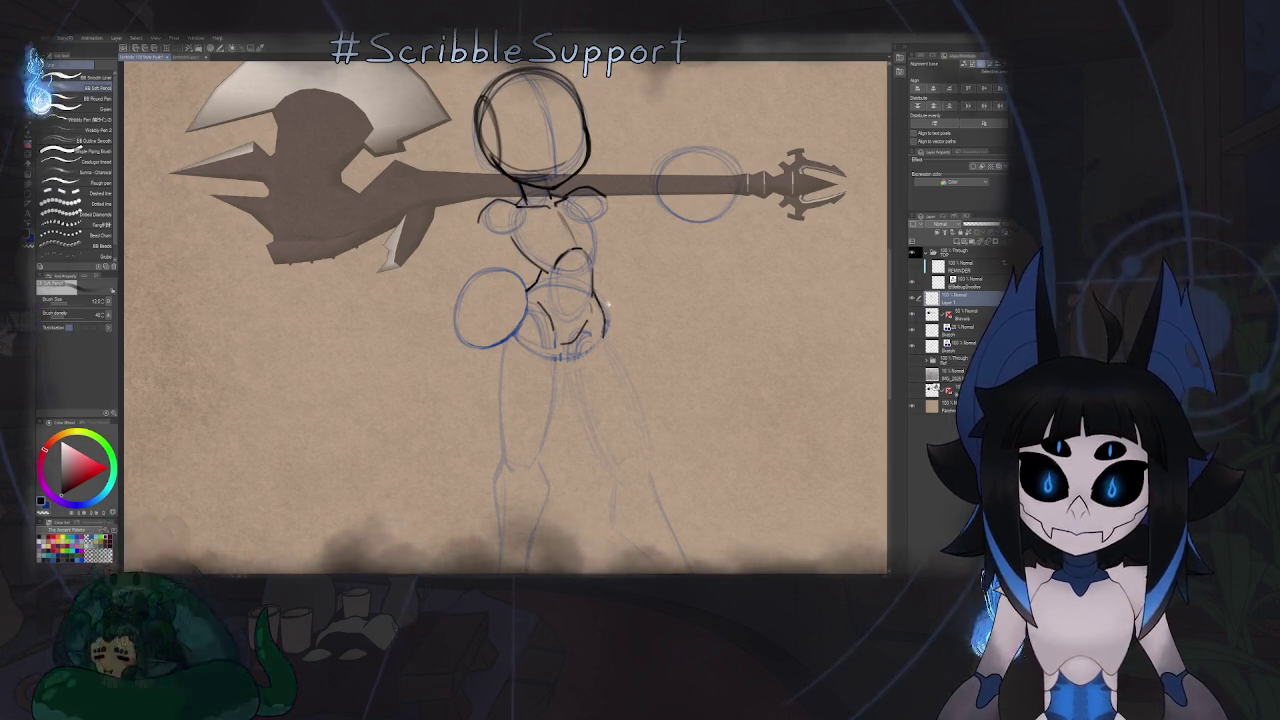
Flip the view horizontally and fit the whole figure and axe on screen to check proportions.
{"action": "scroll", "coordinate": [600, 300], "scroll_direction": "down", "scroll_amount": 3}
{"action": "scroll", "coordinate": [585, 324], "scroll_direction": "up", "scroll_amount": 3}
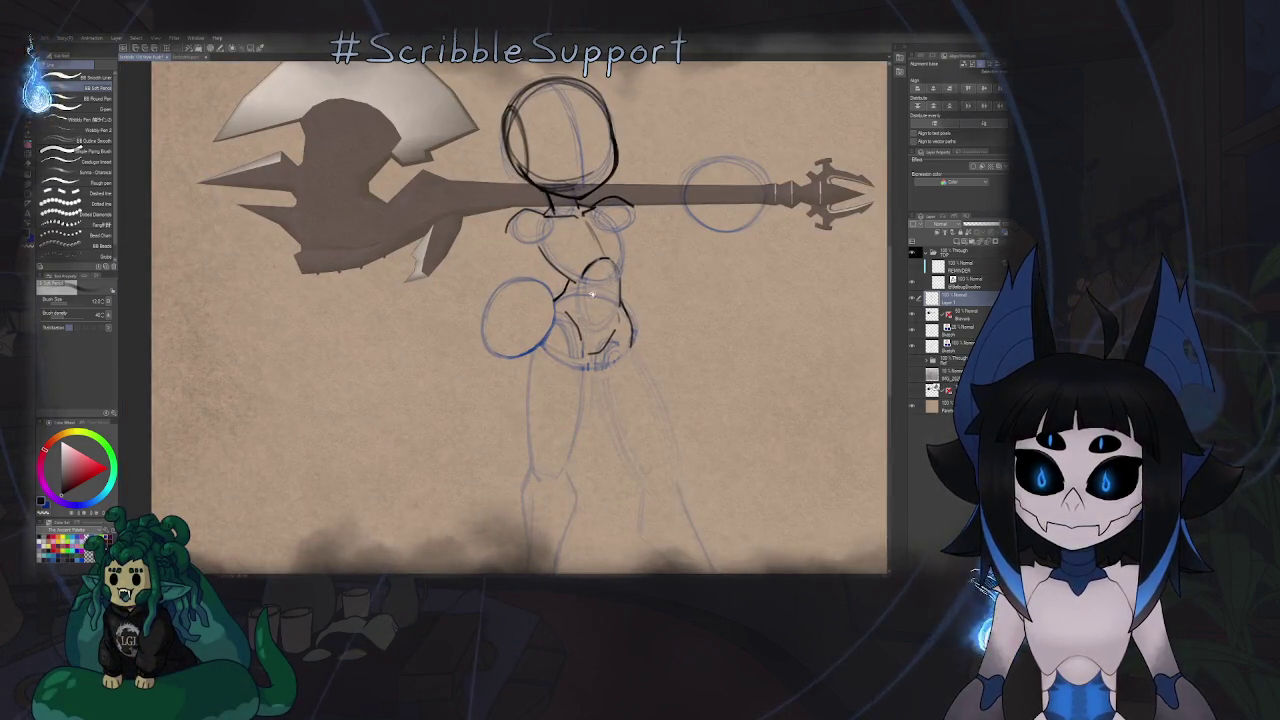
{"action": "left_click_drag", "start_coordinate": [591, 295], "coordinate": [568, 297]}
{"action": "key", "text": "h"}
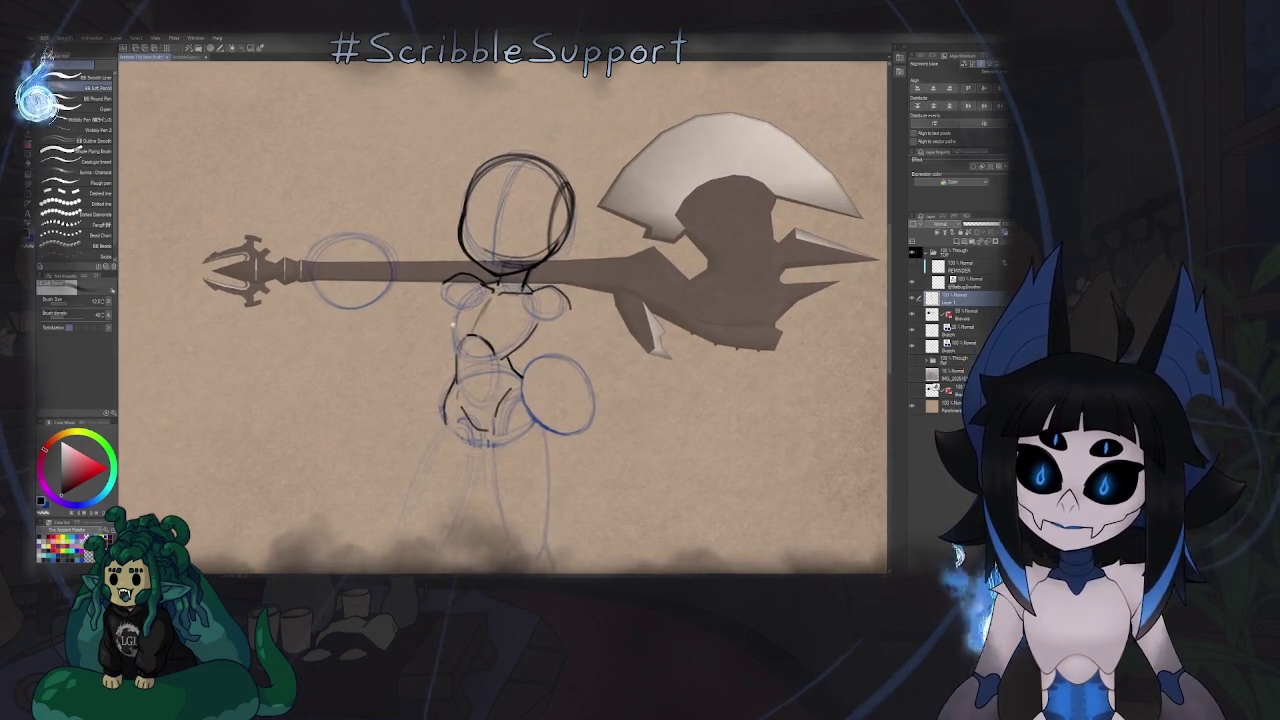
{"action": "scroll", "coordinate": [590, 300], "scroll_direction": "up", "scroll_amount": 3}
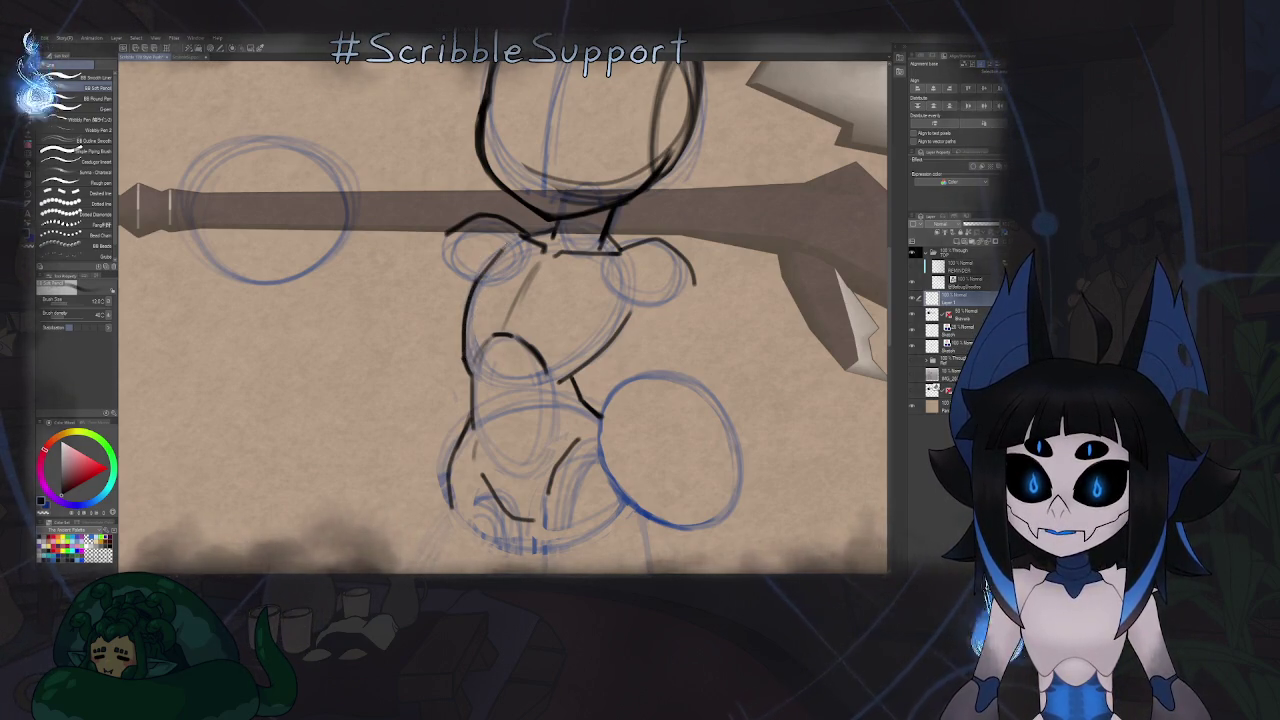
{"action": "key", "text": "ctrl+0"}
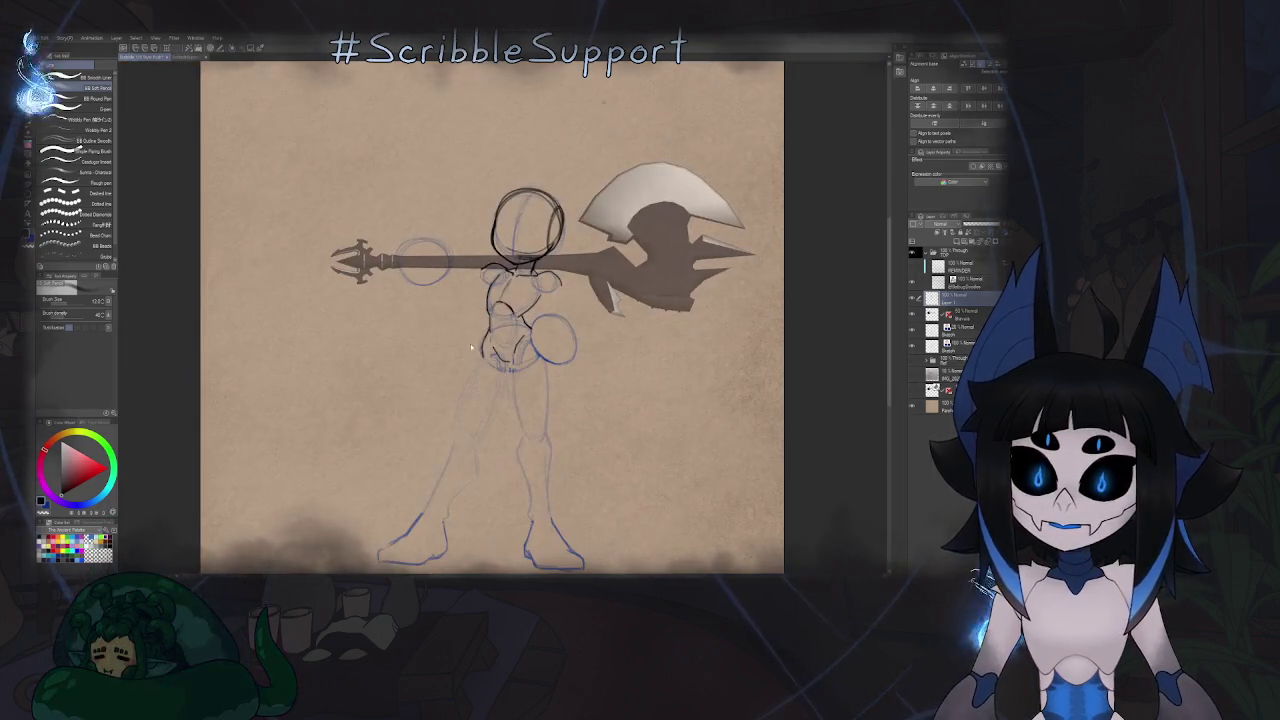
{"action": "key", "text": "h"}
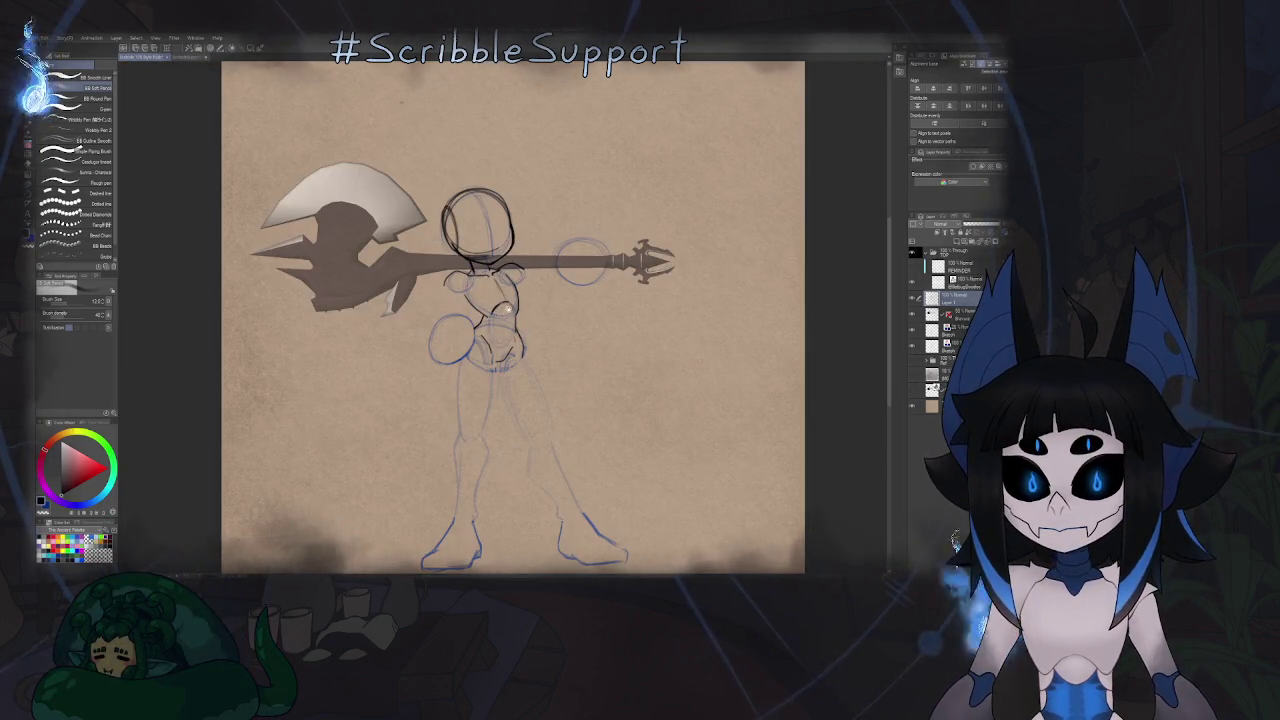
{"action": "scroll", "coordinate": [507, 310], "scroll_direction": "up", "scroll_amount": 1}
{"action": "scroll", "coordinate": [575, 298], "scroll_direction": "up", "scroll_amount": 1}
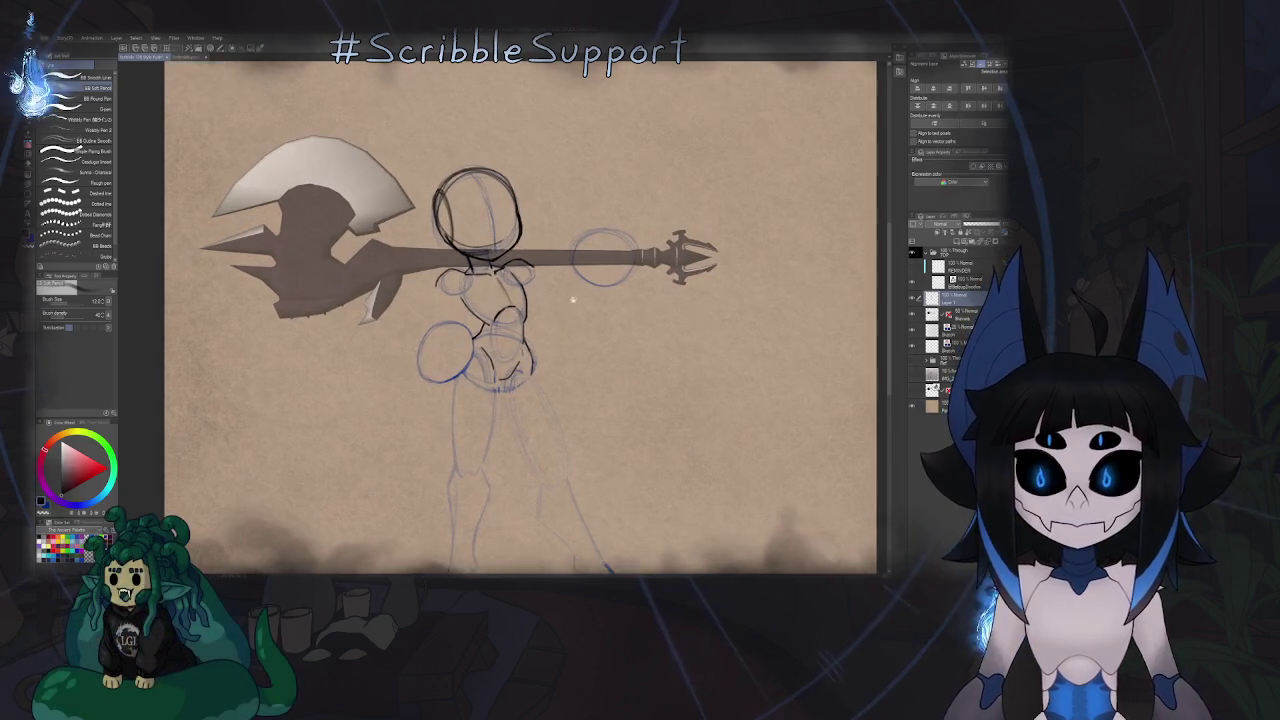
{"action": "scroll", "coordinate": [575, 298], "scroll_direction": "down", "scroll_amount": 2}
{"action": "scroll", "coordinate": [540, 305], "scroll_direction": "down", "scroll_amount": 1}
{"action": "scroll", "coordinate": [527, 310], "scroll_direction": "down", "scroll_amount": 1}
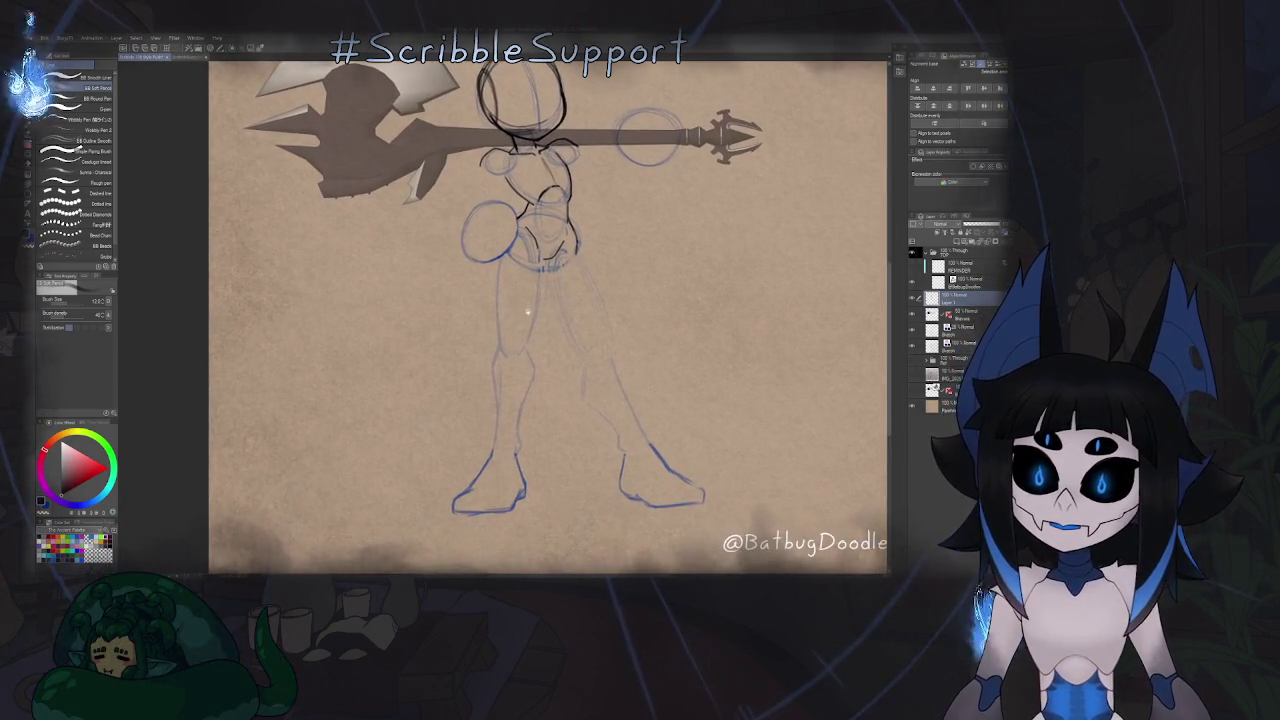
{"action": "scroll", "coordinate": [527, 310], "scroll_direction": "down", "scroll_amount": 2}
{"action": "scroll", "coordinate": [520, 340], "scroll_direction": "down", "scroll_amount": 1}
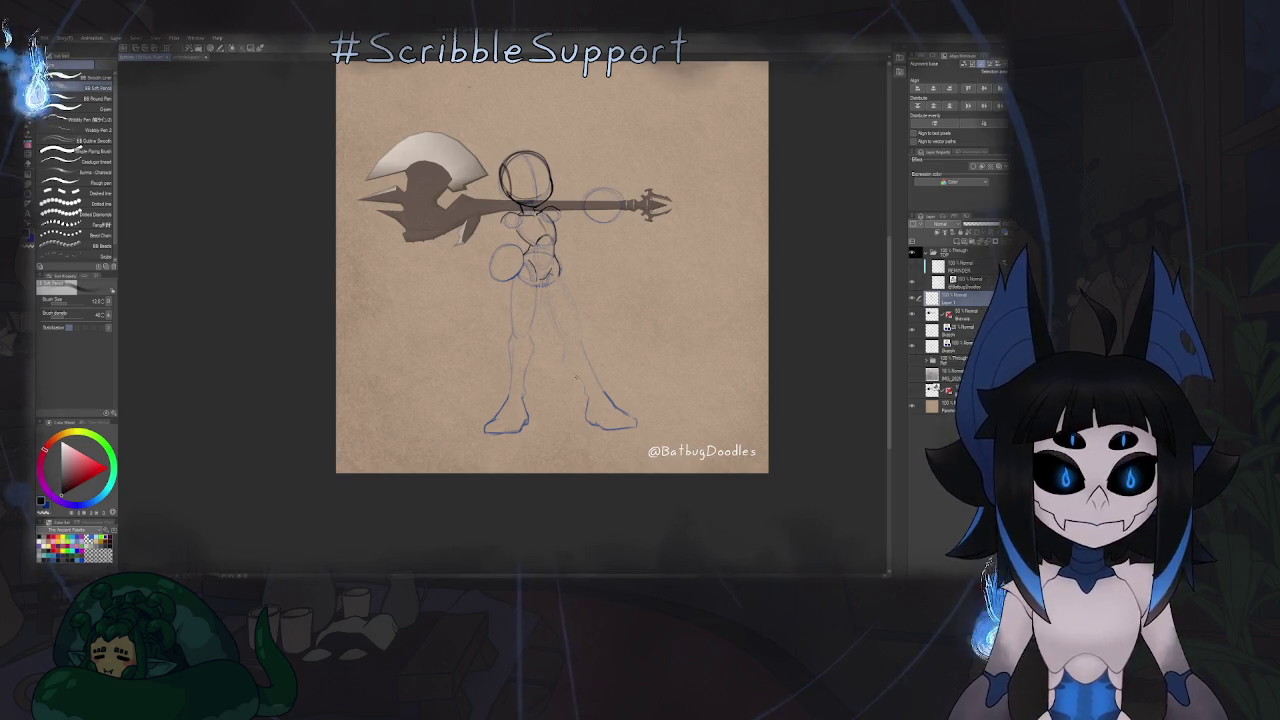
Switch to the blank canvas holding only an empty Layer 1.
{"action": "scroll", "coordinate": [565, 320], "scroll_direction": "up", "scroll_amount": 1}
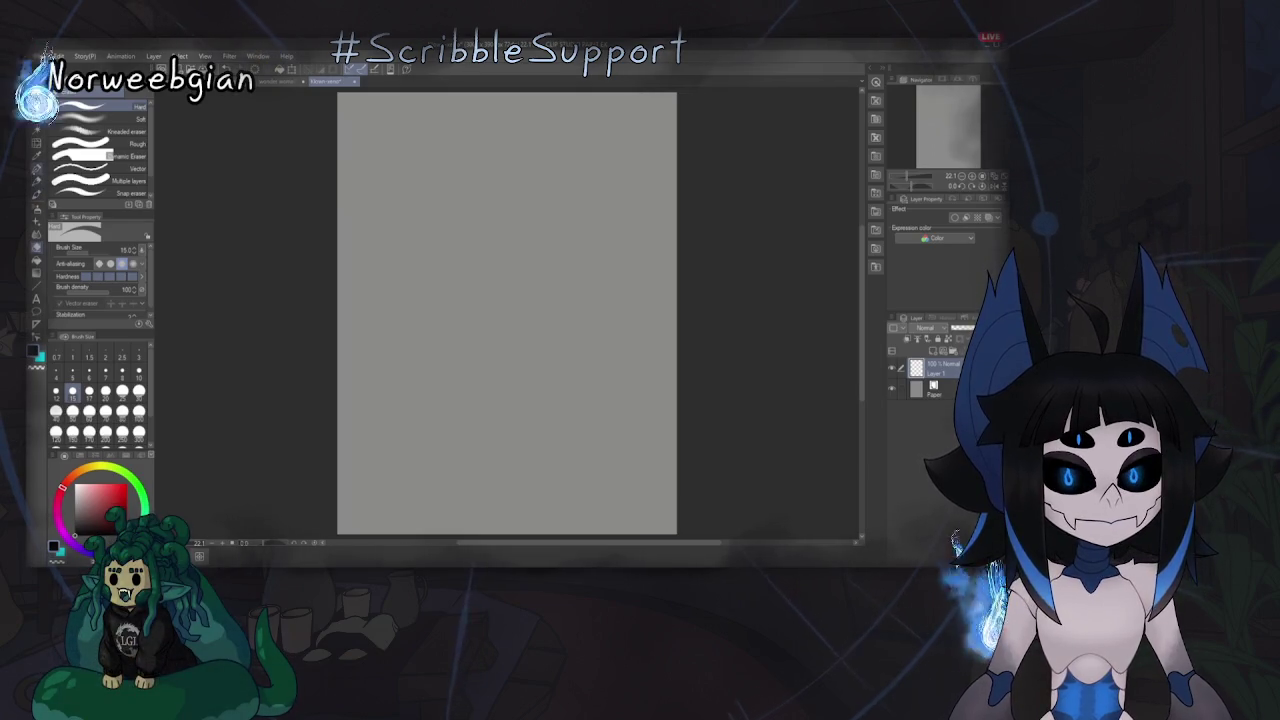
Sketch the bean-shaped outline in several pen strokes, undo one stray mark, and toggle the Material palette with F9.
{"action": "key", "text": "p"}
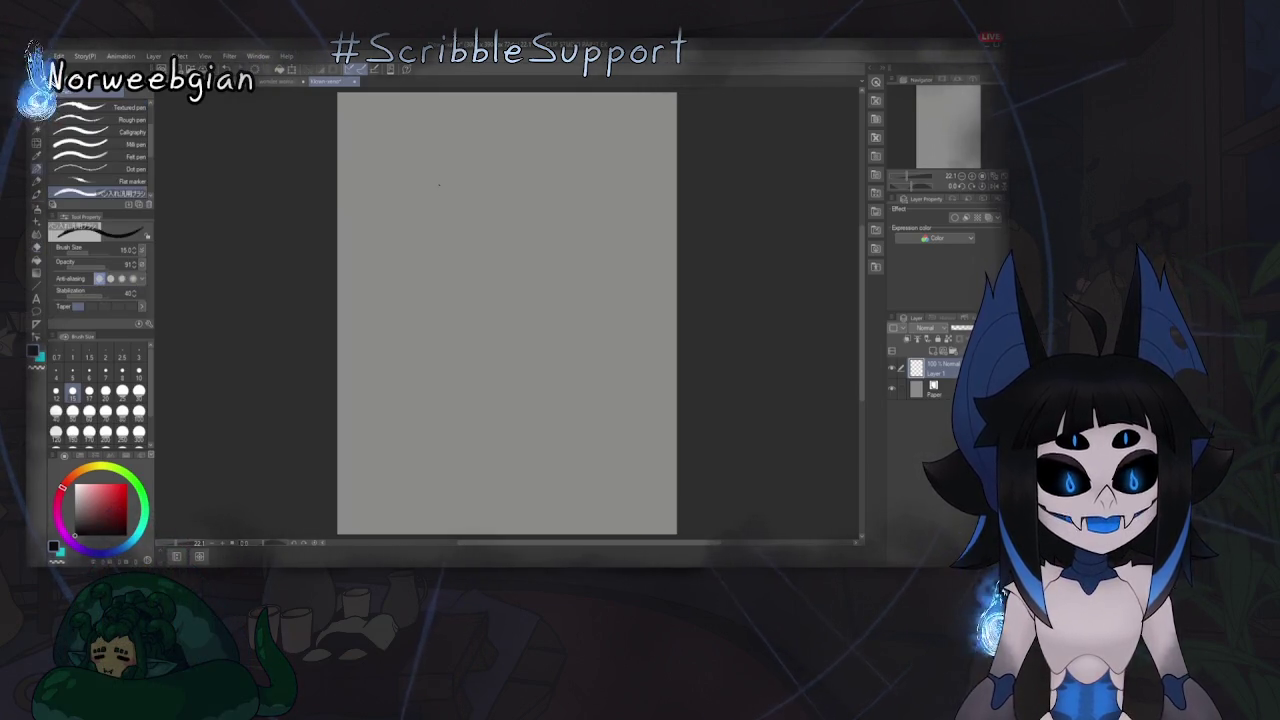
{"action": "mouse_move", "coordinate": [425, 178]}
{"action": "left_mouse_down"}
{"action": "mouse_move", "coordinate": [411, 243]}
{"action": "mouse_move", "coordinate": [432, 272]}
{"action": "left_mouse_up"}
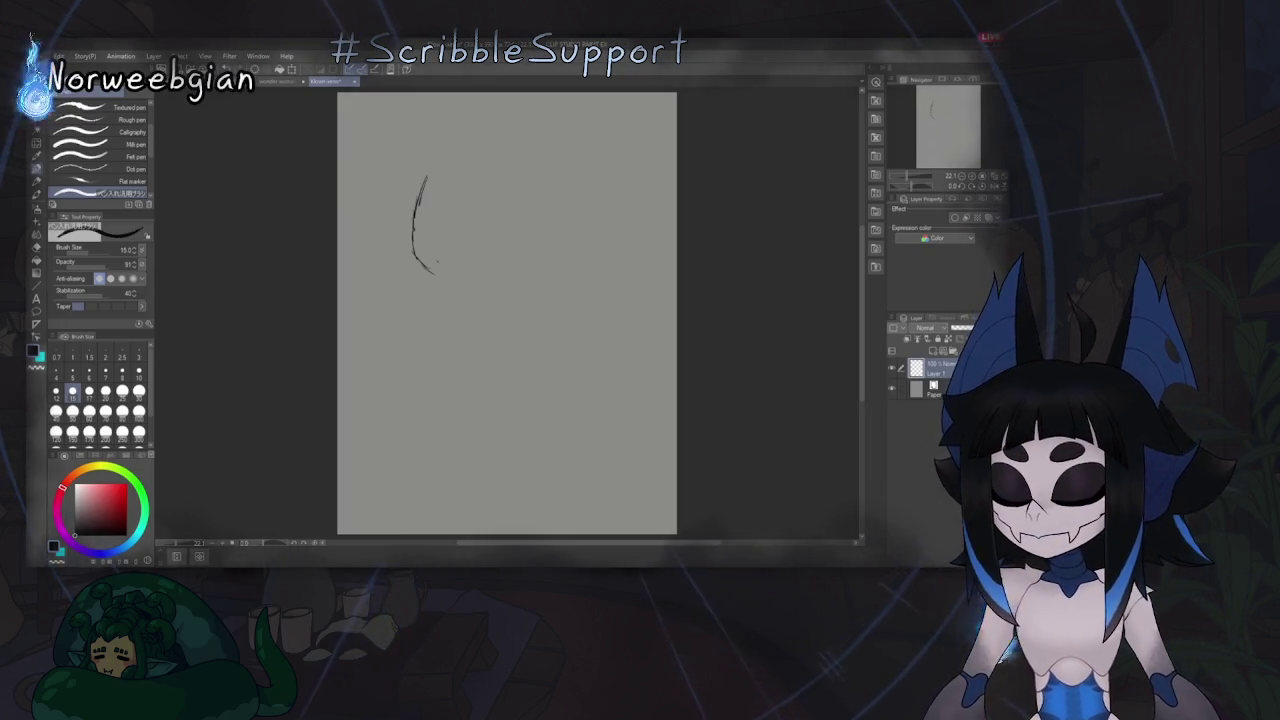
{"action": "left_click_drag", "start_coordinate": [447, 268], "coordinate": [454, 258]}
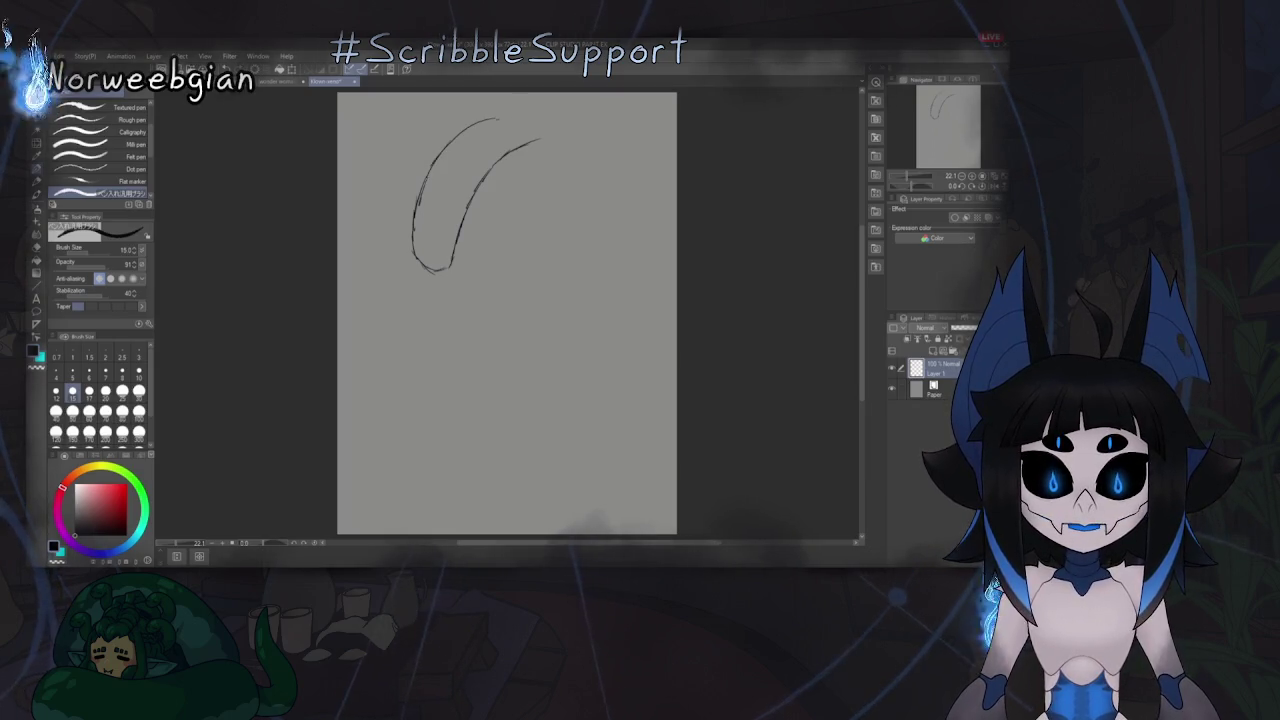
{"action": "left_click_drag", "start_coordinate": [532, 115], "coordinate": [541, 140]}
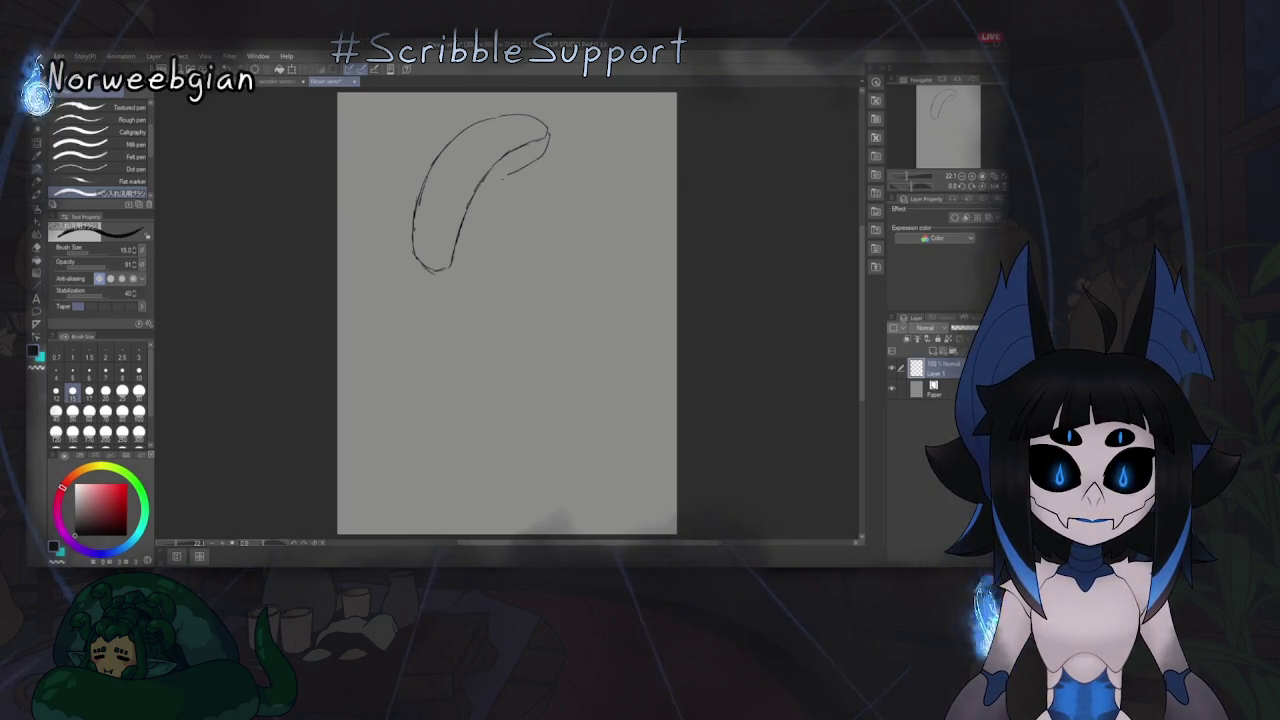
{"action": "left_click_drag", "start_coordinate": [497, 183], "coordinate": [474, 235]}
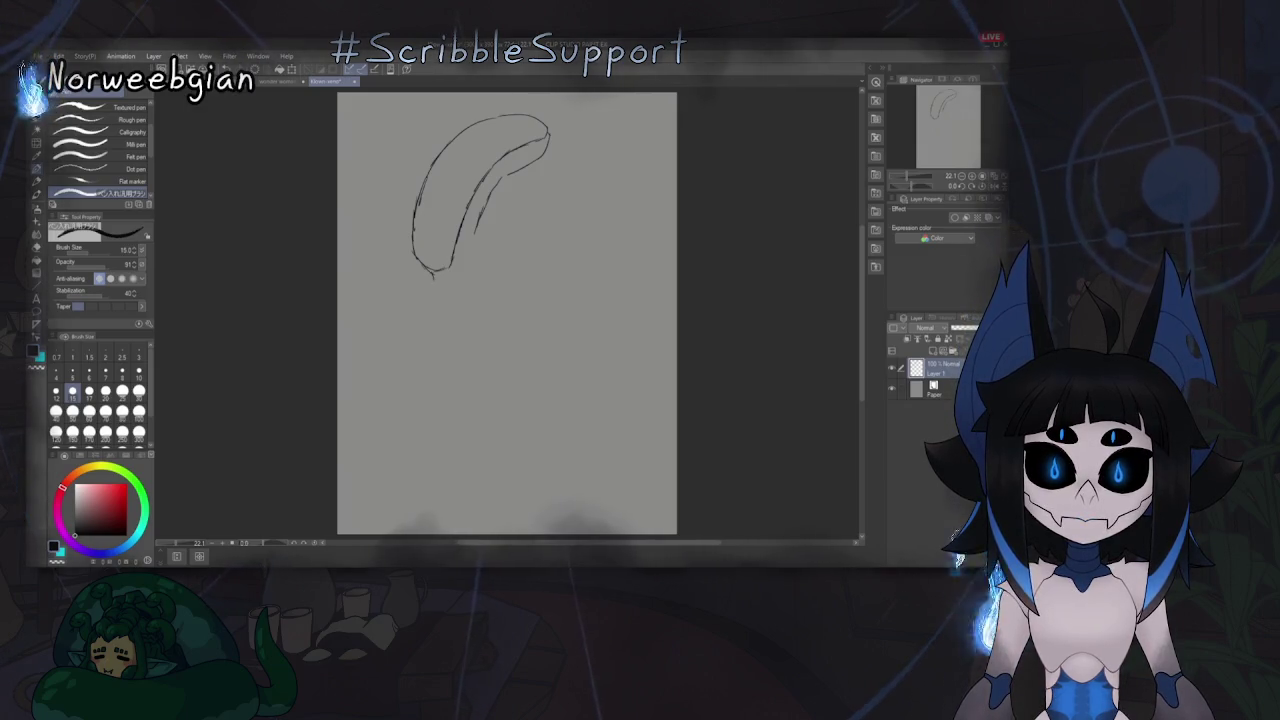
{"action": "left_click_drag", "start_coordinate": [434, 276], "coordinate": [444, 288]}
{"action": "key", "text": "ctrl+z"}
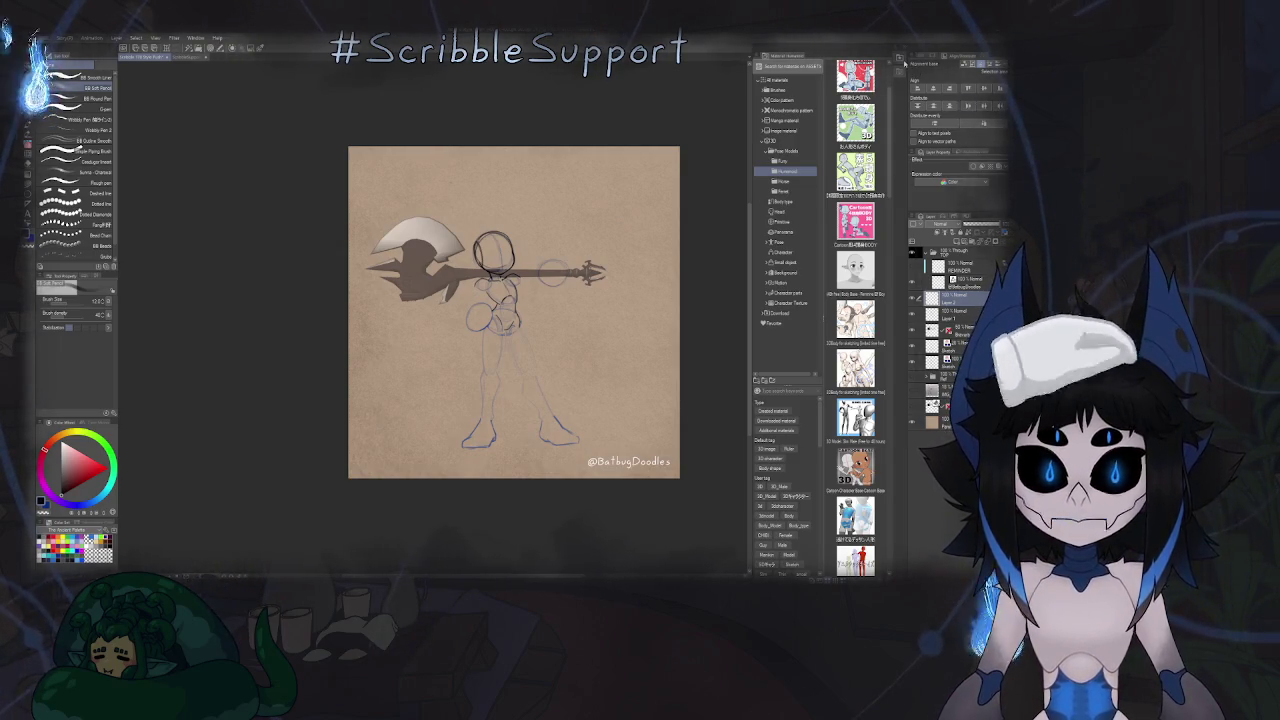
{"action": "key", "text": "F9"}
Zoom into the grey figure sketch and switch to the eraser.
{"action": "mouse_move", "coordinate": [631, 281]}
{"action": "left_mouse_down"}
{"action": "mouse_move", "coordinate": [553, 258]}
{"action": "mouse_move", "coordinate": [614, 255]}
{"action": "left_mouse_up"}
{"action": "scroll", "coordinate": [553, 258], "scroll_direction": "up", "scroll_amount": 2}
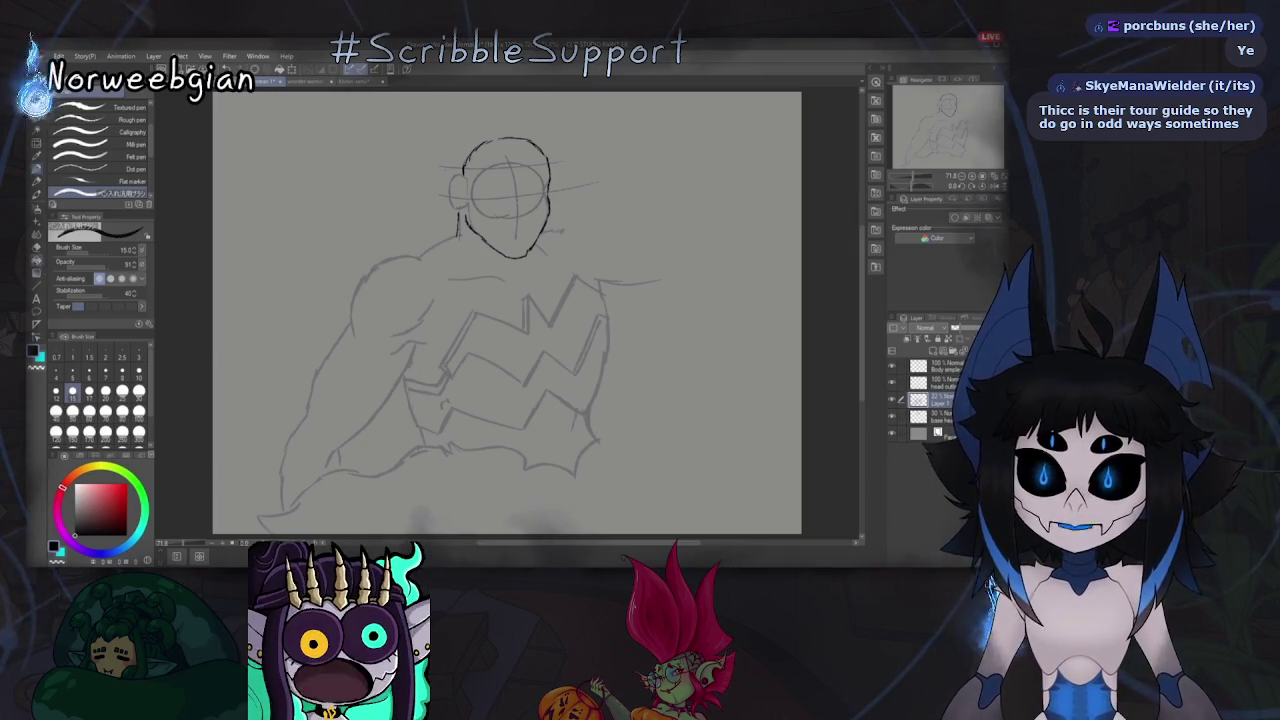
{"action": "key", "text": "e"}
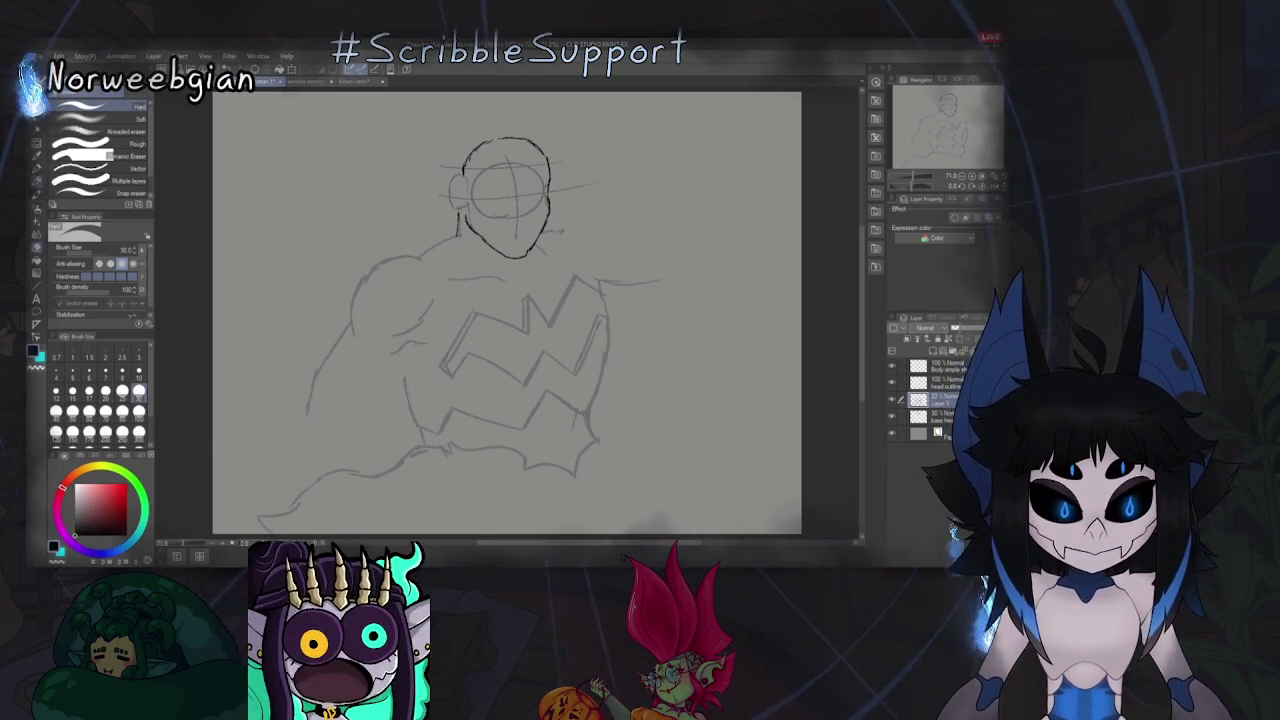
{"action": "key", "text": "p"}
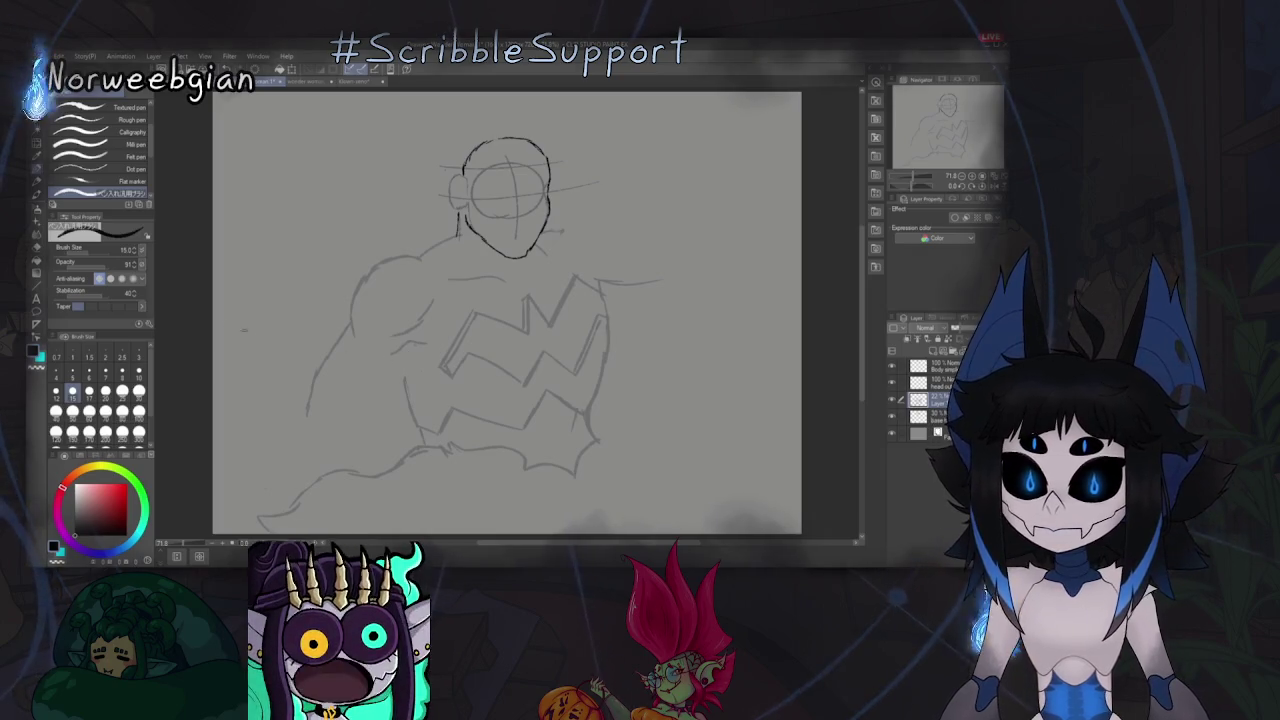
{"action": "key", "text": "e"}
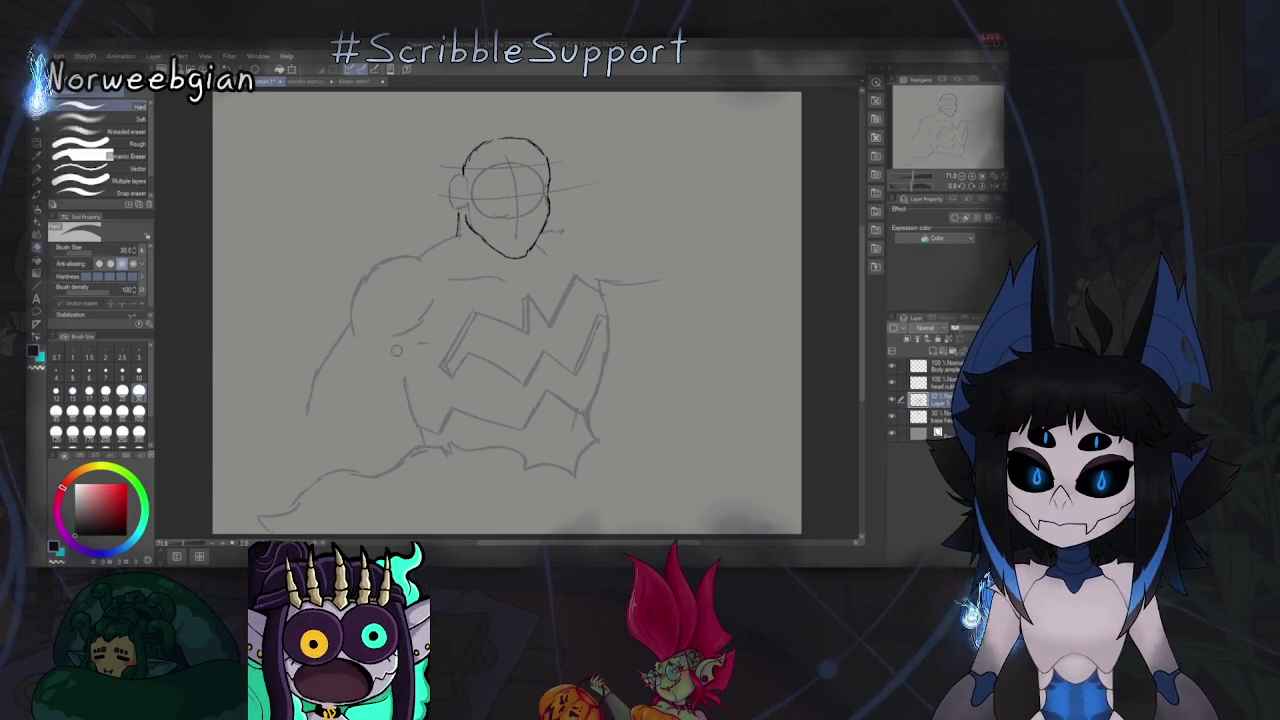
{"action": "key", "text": "p"}
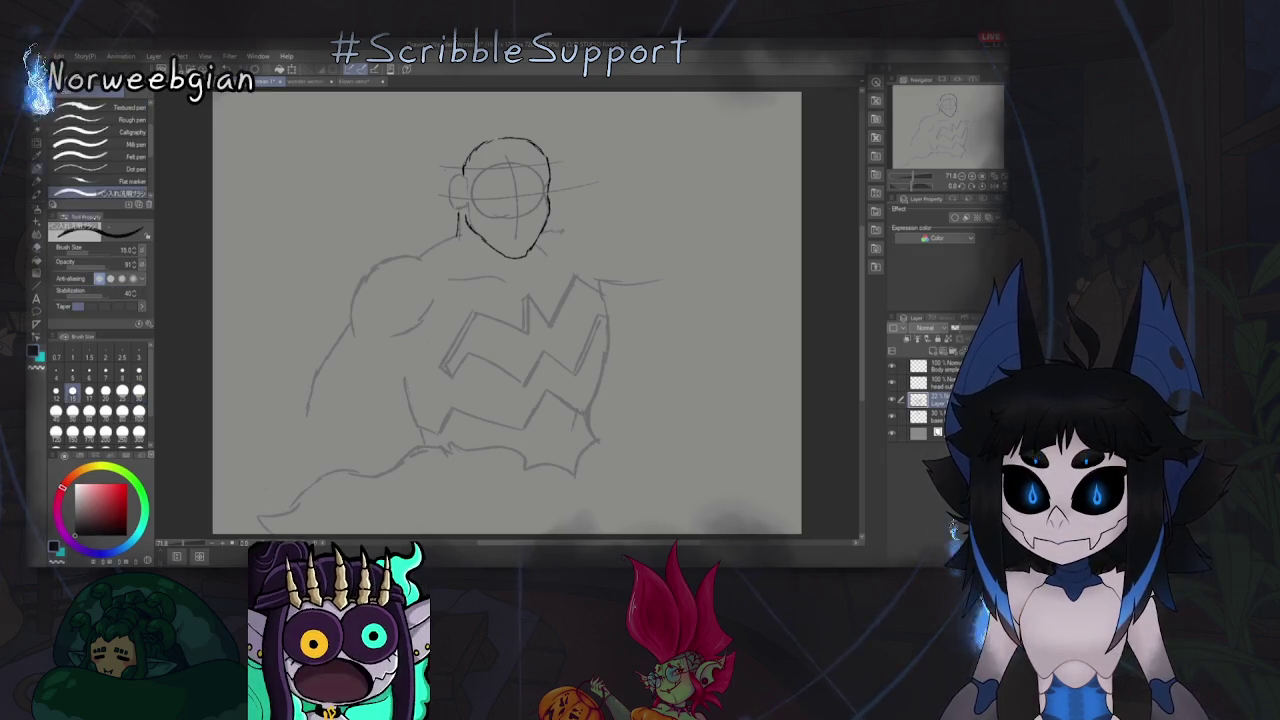
Add a short torso stroke and extend the figure's left outline downward.
{"action": "left_click_drag", "start_coordinate": [394, 367], "coordinate": [410, 361]}
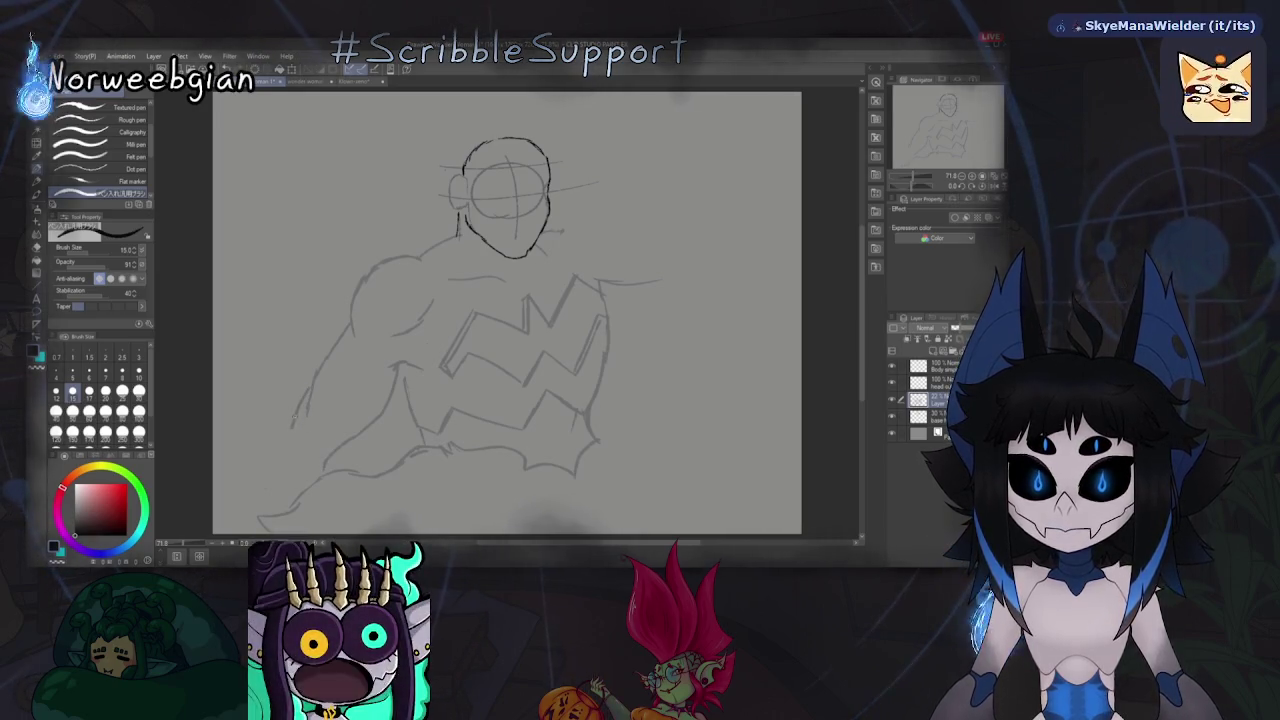
{"action": "left_click_drag", "start_coordinate": [283, 445], "coordinate": [279, 497]}
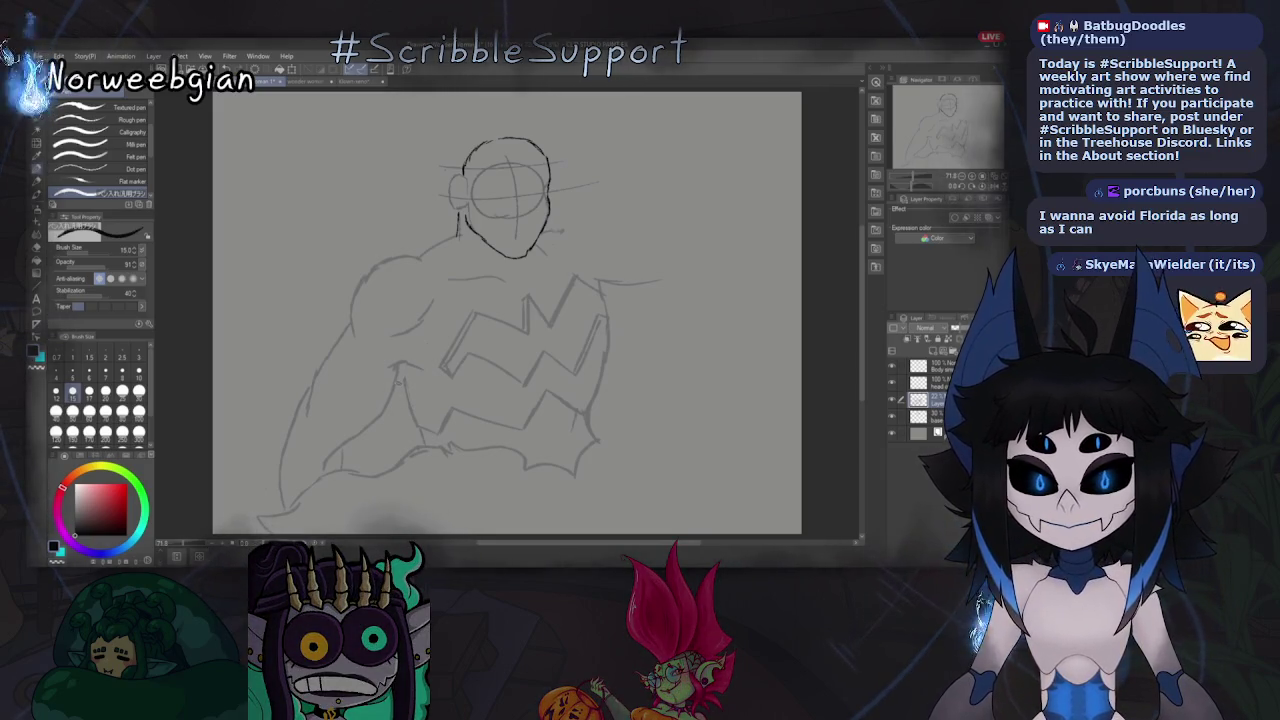
{"action": "key", "text": "e"}
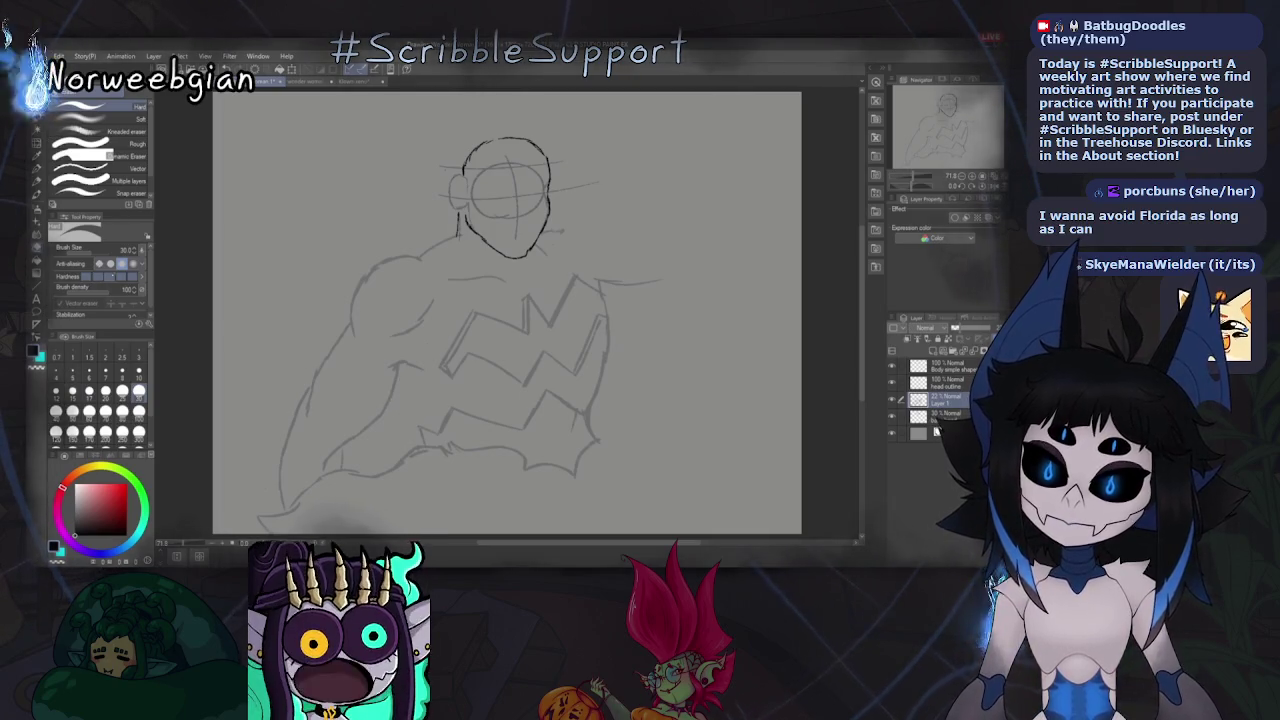
{"action": "key", "text": "p"}
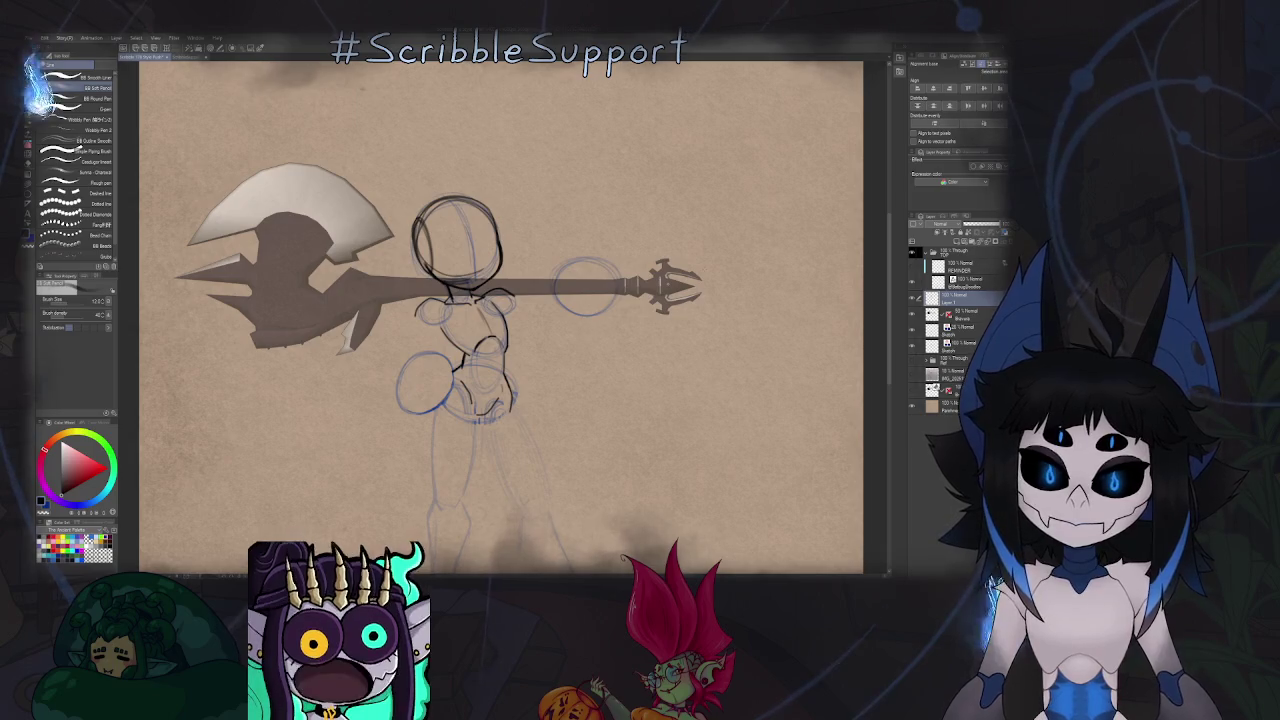
Drag a 3D body mannequin from the Material palette onto the axe sketch.
{"action": "left_click", "coordinate": [898, 60]}
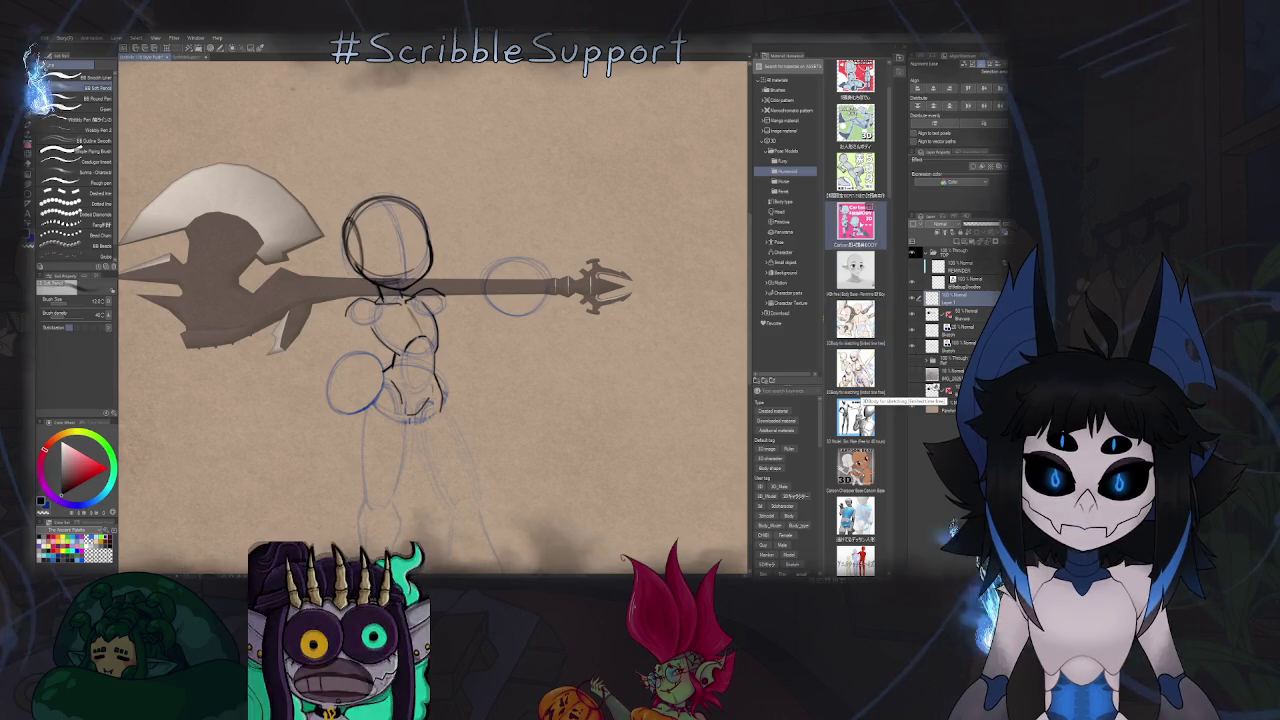
{"action": "left_click_drag", "start_coordinate": [855, 222], "coordinate": [592, 424]}
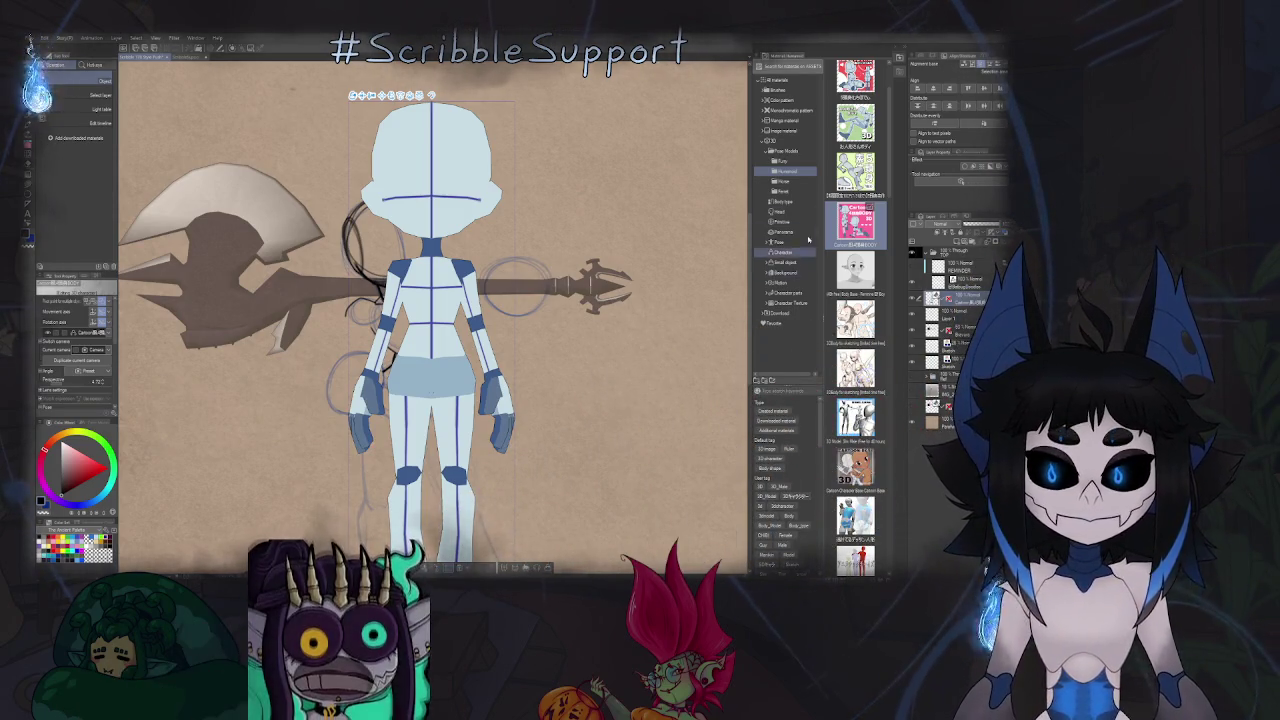
{"action": "left_click", "coordinate": [785, 150]}
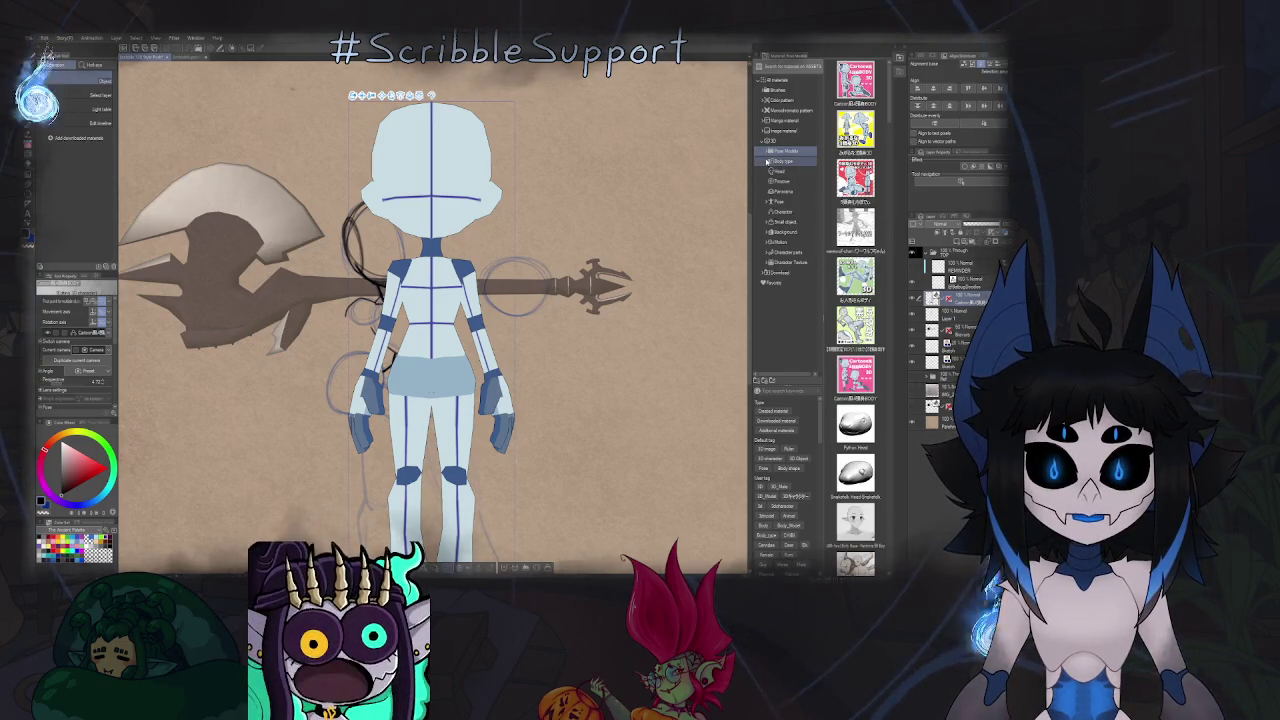
Find Hand Pose Soft in the 3D hand-pose materials and drag it onto the mannequin.
{"action": "left_click", "coordinate": [785, 221]}
{"action": "left_click", "coordinate": [782, 242]}
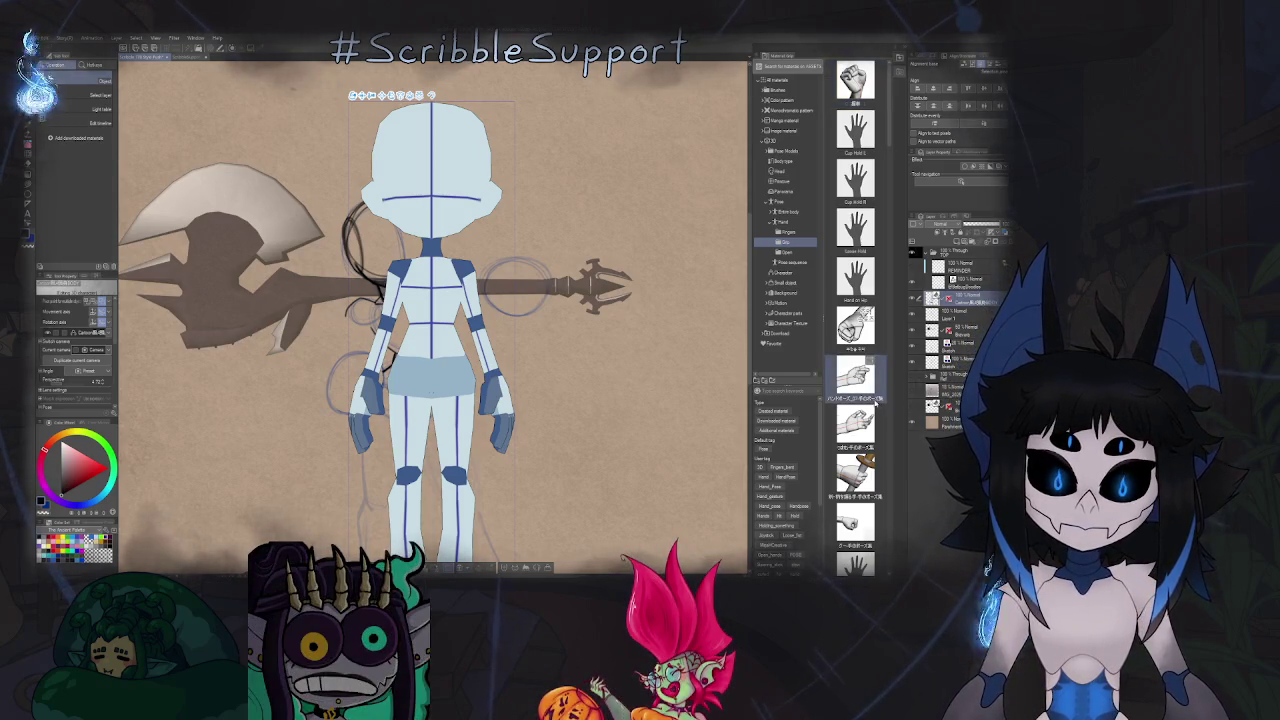
{"action": "scroll", "coordinate": [876, 398], "scroll_direction": "down", "scroll_amount": 2}
{"action": "scroll", "coordinate": [874, 402], "scroll_direction": "down", "scroll_amount": 1}
{"action": "scroll", "coordinate": [872, 405], "scroll_direction": "down", "scroll_amount": 1}
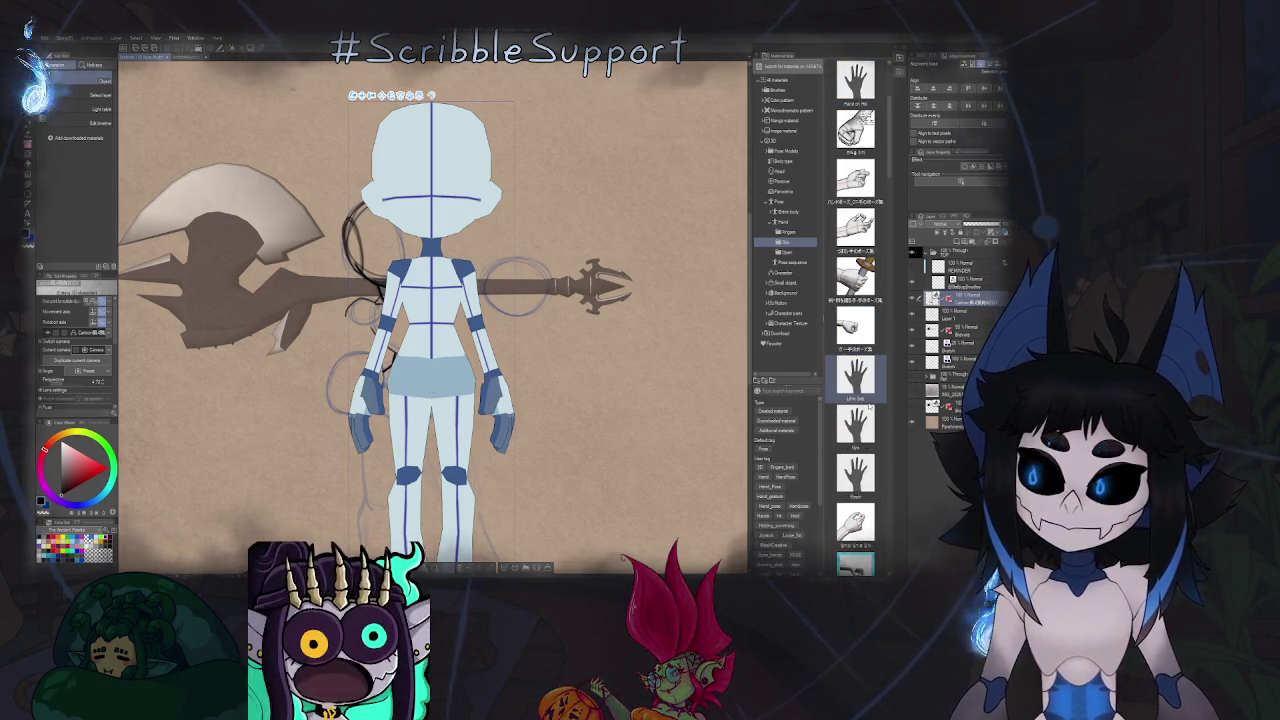
{"action": "scroll", "coordinate": [870, 405], "scroll_direction": "down", "scroll_amount": 1}
{"action": "scroll", "coordinate": [870, 408], "scroll_direction": "down", "scroll_amount": 1}
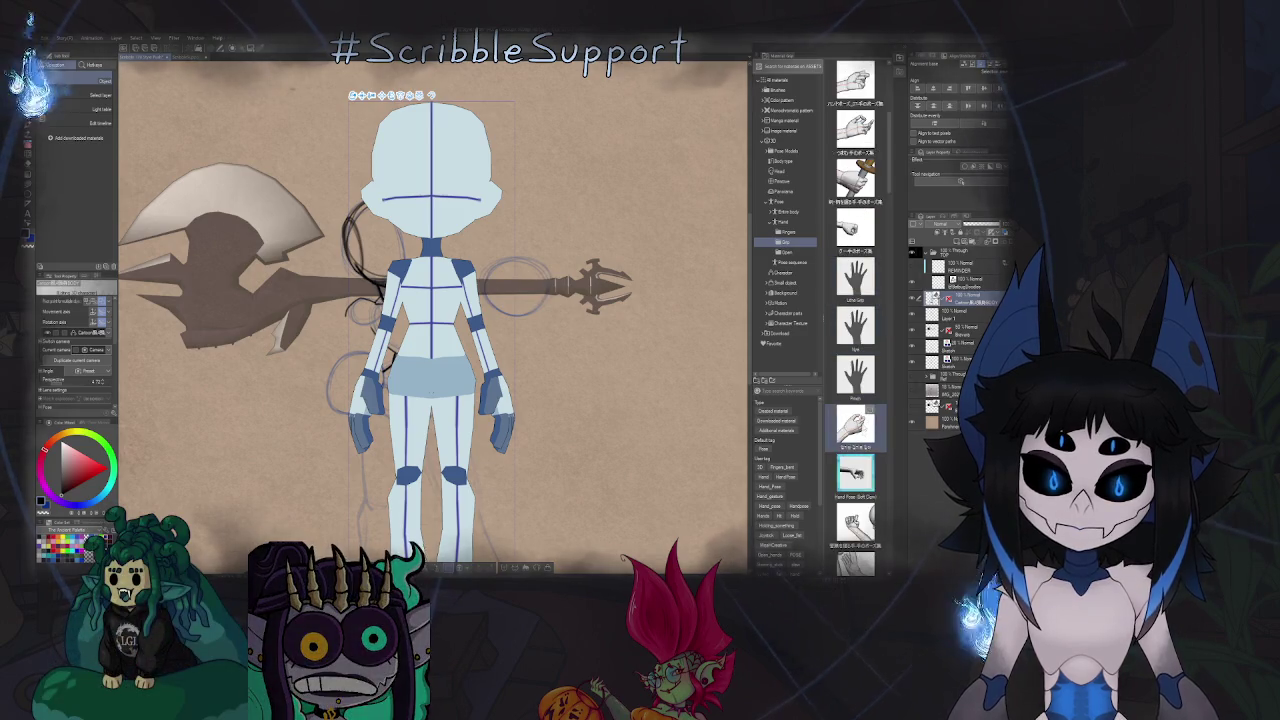
{"action": "scroll", "coordinate": [863, 446], "scroll_direction": "down", "scroll_amount": 1}
{"action": "left_click_drag", "start_coordinate": [855, 425], "coordinate": [502, 390]}
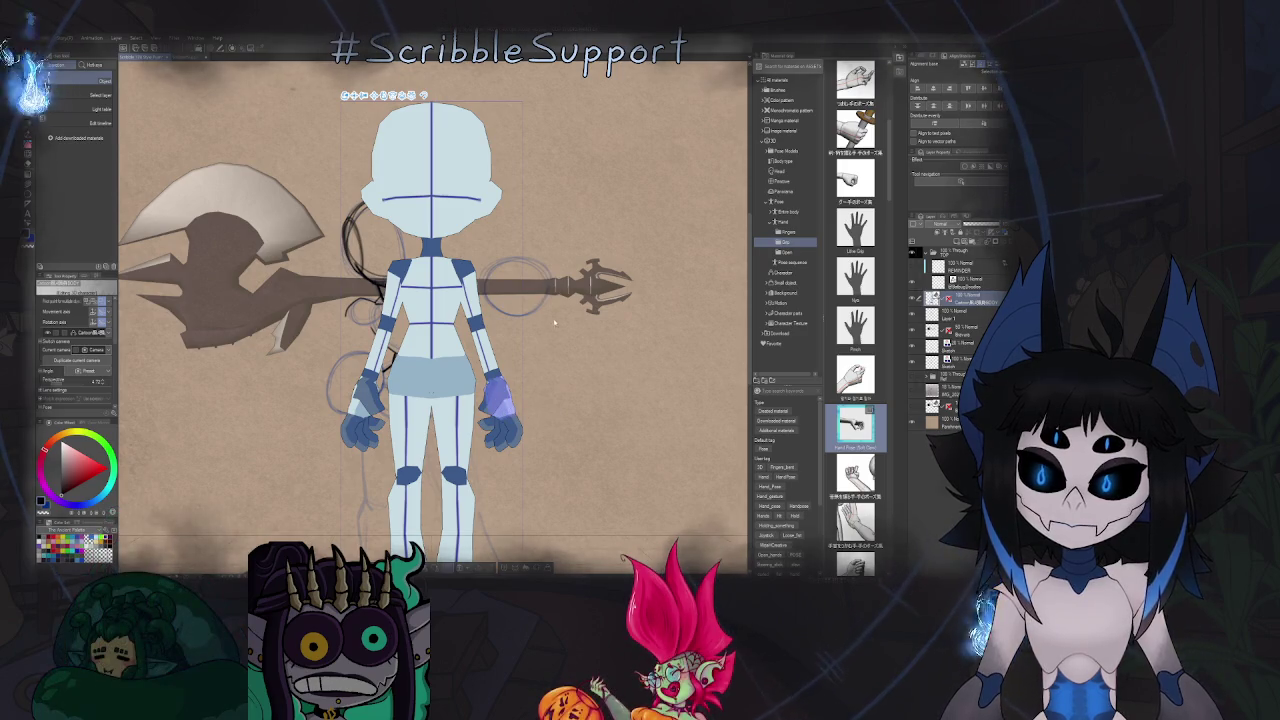
Raise the mannequin's right arm and angle the wrist so the hand reaches the shaft's forked end.
{"action": "left_click_drag", "start_coordinate": [505, 403], "coordinate": [580, 282]}
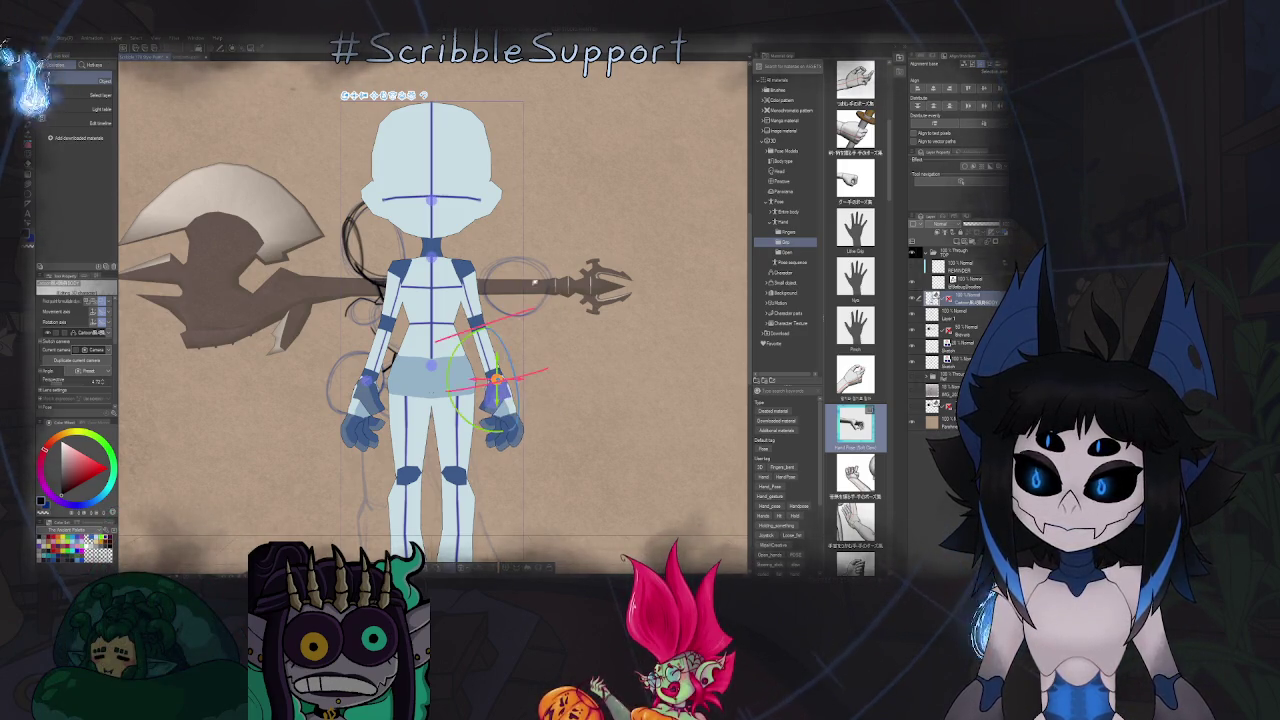
{"action": "left_click", "coordinate": [566, 277]}
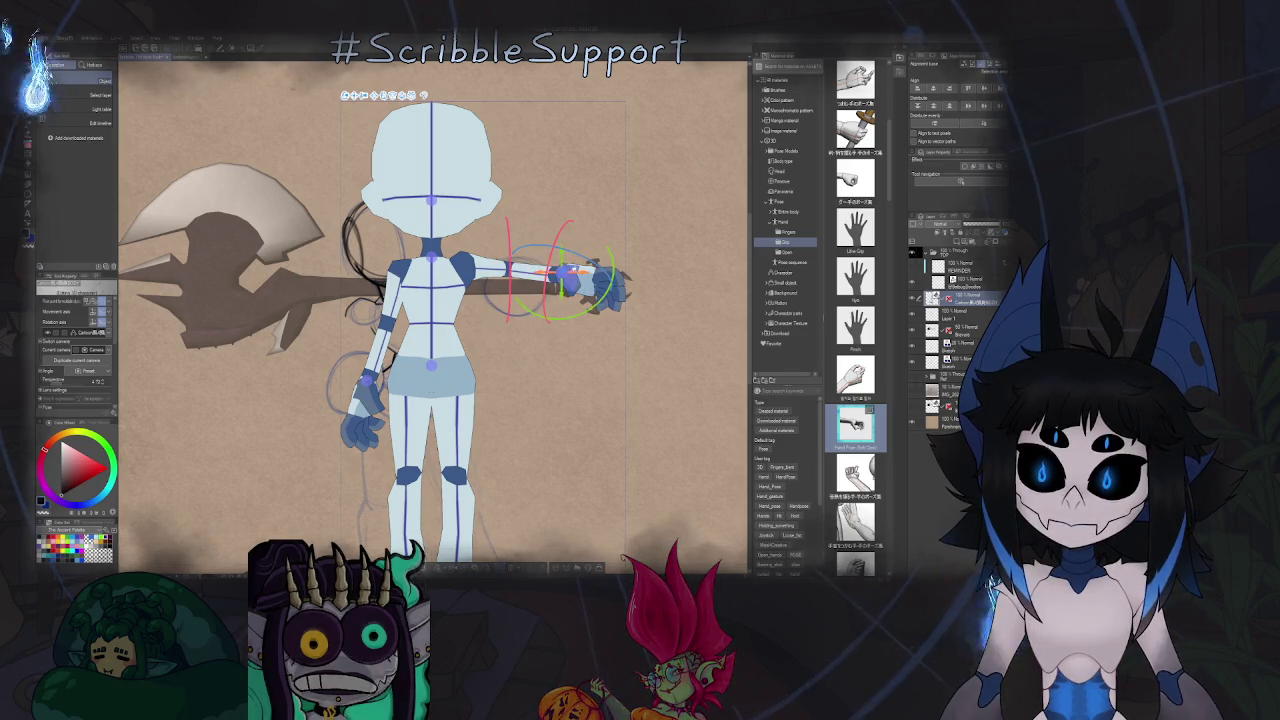
{"action": "left_click_drag", "start_coordinate": [566, 272], "coordinate": [546, 236]}
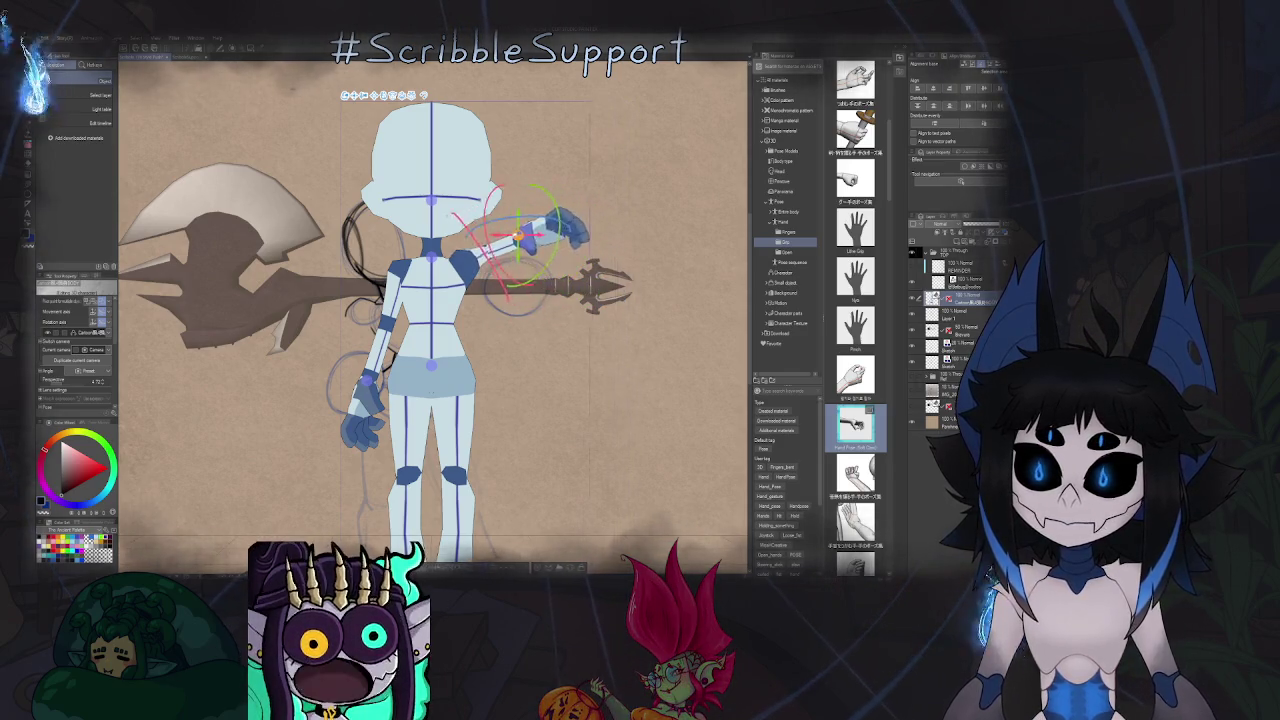
{"action": "left_click_drag", "start_coordinate": [548, 243], "coordinate": [548, 232]}
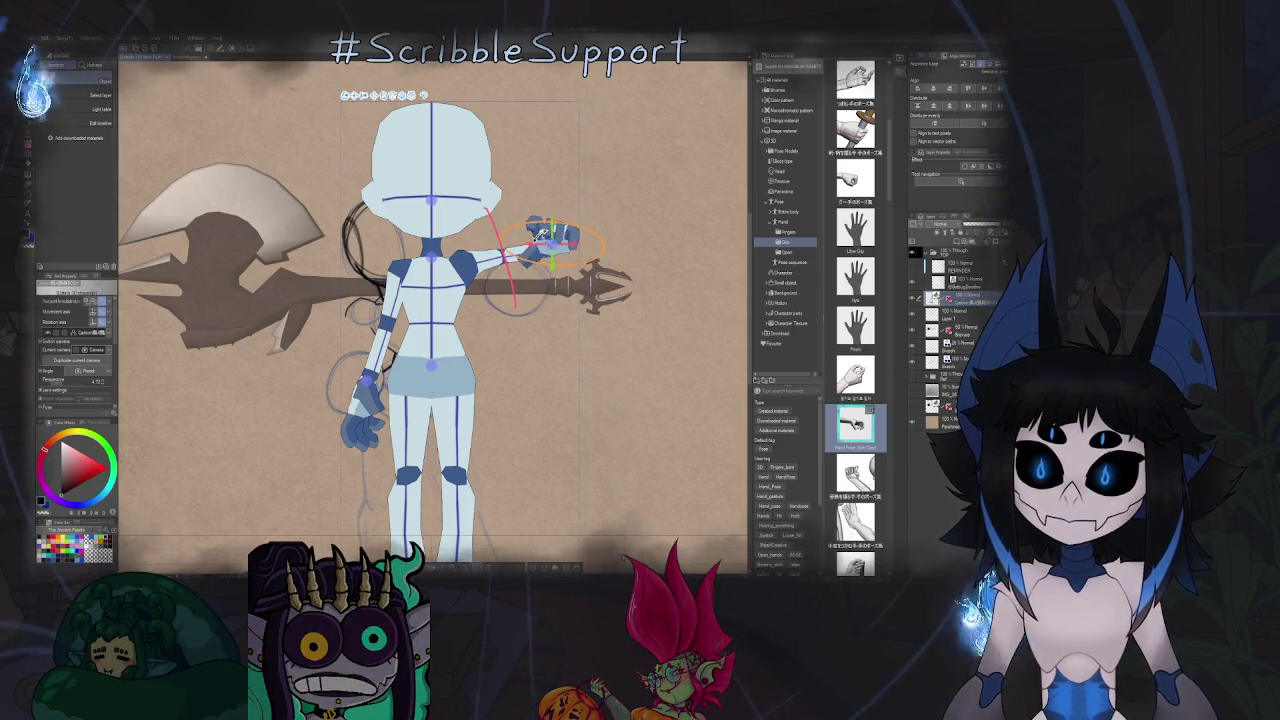
{"action": "left_click_drag", "start_coordinate": [548, 232], "coordinate": [552, 228]}
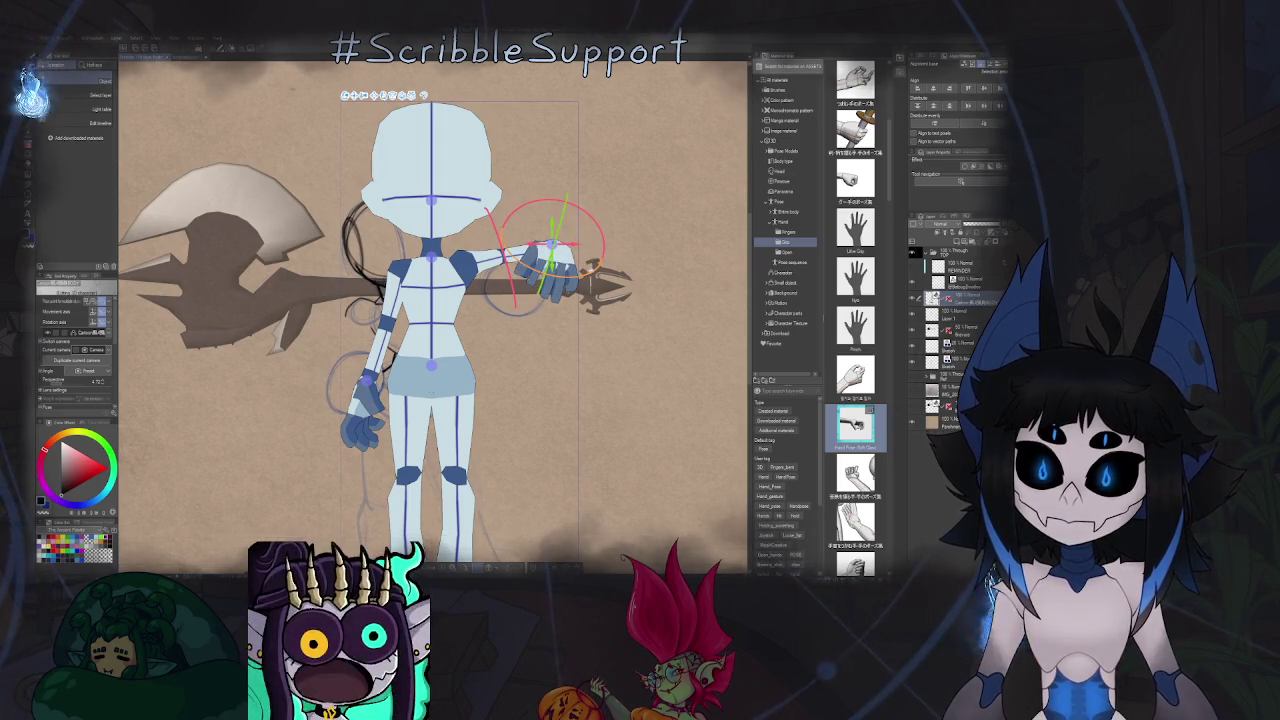
{"action": "left_click_drag", "start_coordinate": [598, 256], "coordinate": [578, 272]}
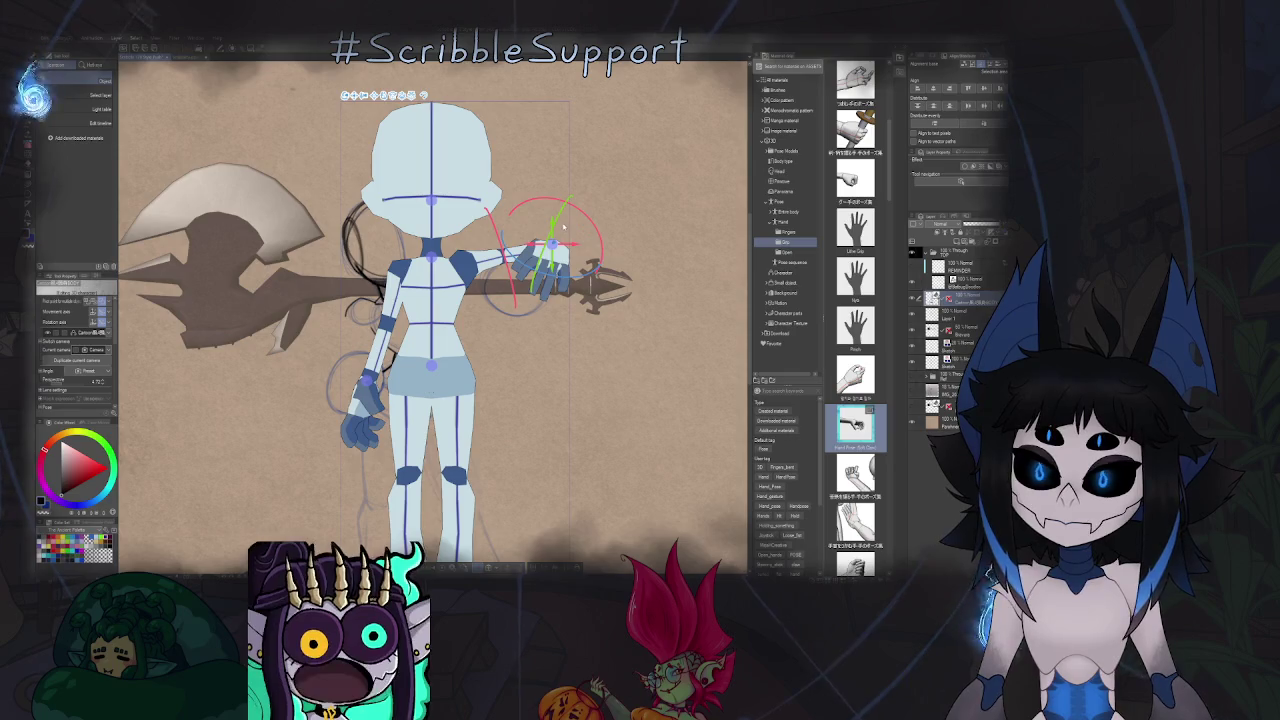
Scroll through the hand pose materials and apply a pose to the figure's raised hand.
{"action": "scroll", "coordinate": [851, 448], "scroll_direction": "down", "scroll_amount": 1}
{"action": "scroll", "coordinate": [851, 448], "scroll_direction": "down", "scroll_amount": 1}
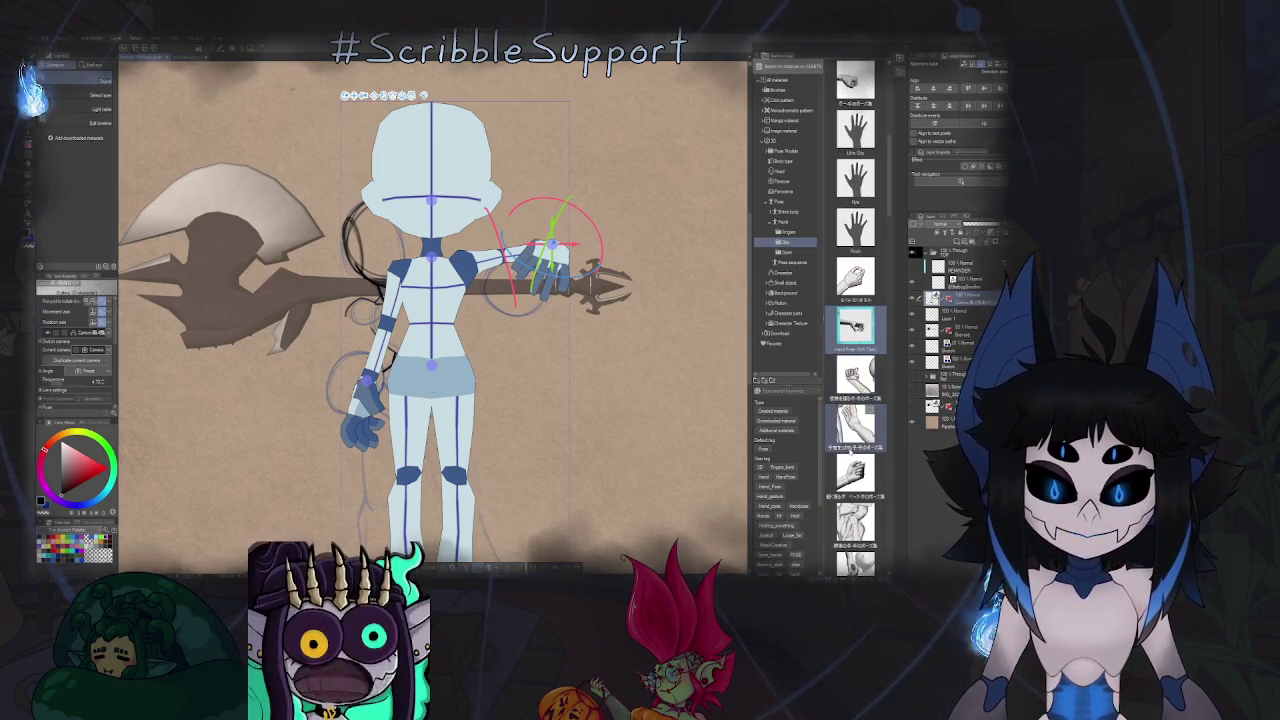
{"action": "scroll", "coordinate": [851, 448], "scroll_direction": "down", "scroll_amount": 1}
{"action": "scroll", "coordinate": [851, 448], "scroll_direction": "down", "scroll_amount": 1}
{"action": "scroll", "coordinate": [851, 448], "scroll_direction": "down", "scroll_amount": 1}
{"action": "scroll", "coordinate": [851, 448], "scroll_direction": "down", "scroll_amount": 1}
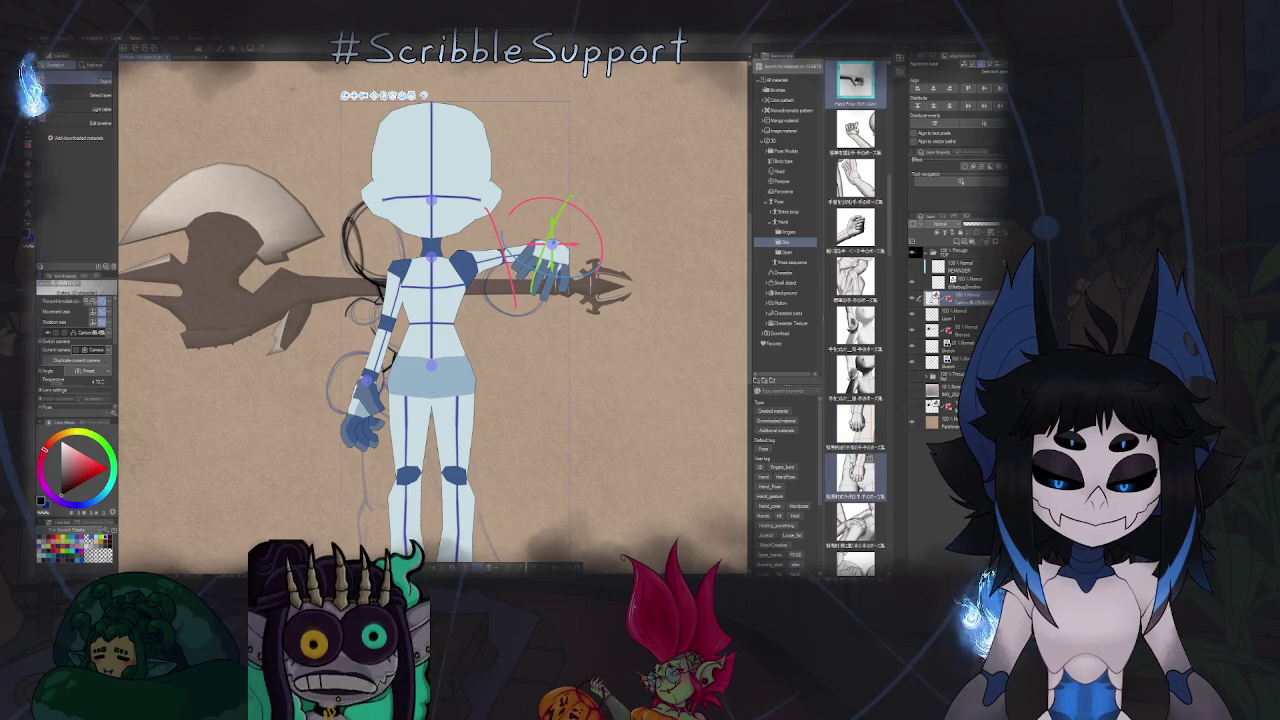
{"action": "scroll", "coordinate": [855, 448], "scroll_direction": "down", "scroll_amount": 1}
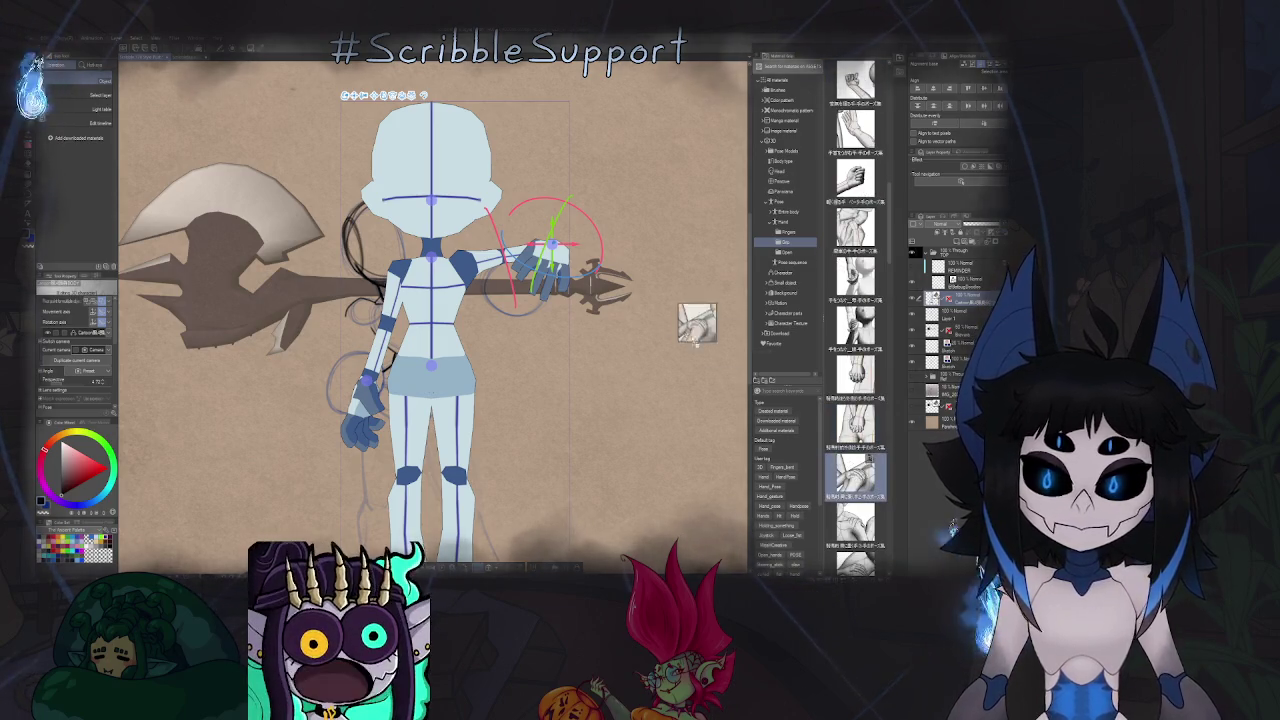
{"action": "mouse_move", "coordinate": [552, 228]}
{"action": "left_mouse_down"}
{"action": "mouse_move", "coordinate": [556, 240]}
{"action": "mouse_move", "coordinate": [545, 235]}
{"action": "left_mouse_up"}
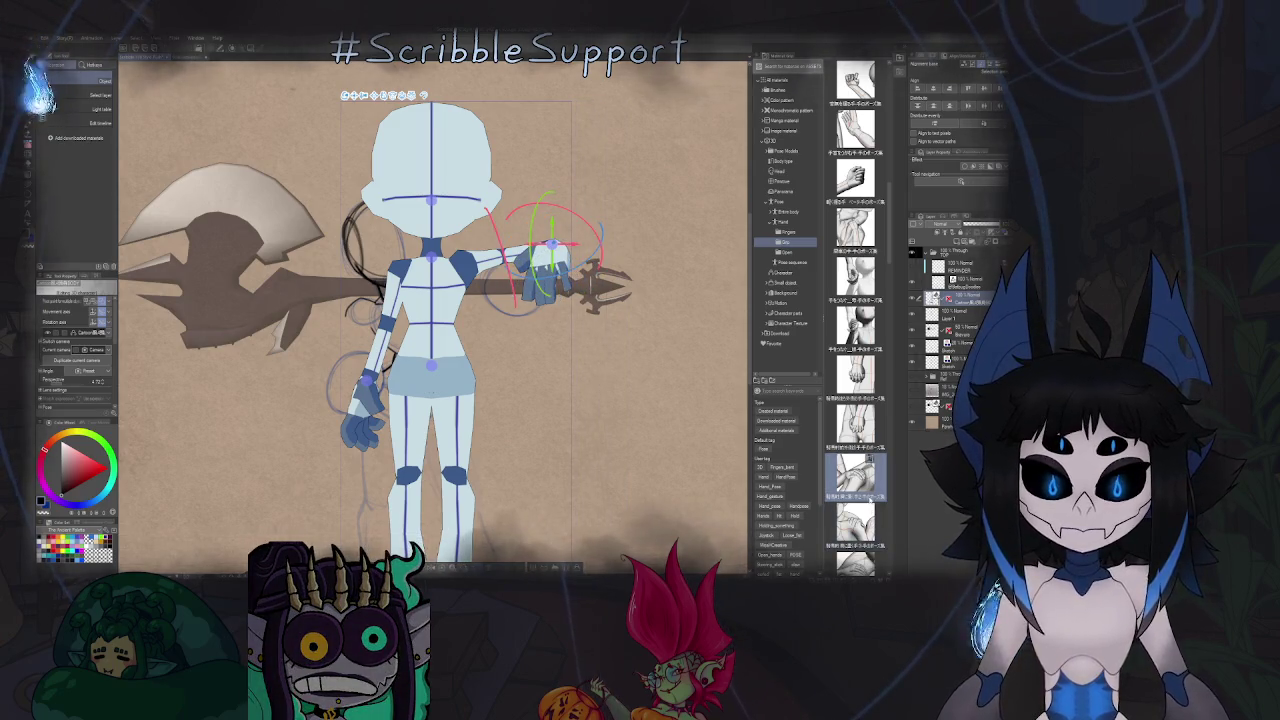
Apply a gripping hand pose onto the raised right hand where it meets the staff.
{"action": "scroll", "coordinate": [855, 470], "scroll_direction": "down", "scroll_amount": 2}
{"action": "scroll", "coordinate": [868, 497], "scroll_direction": "down", "scroll_amount": 1}
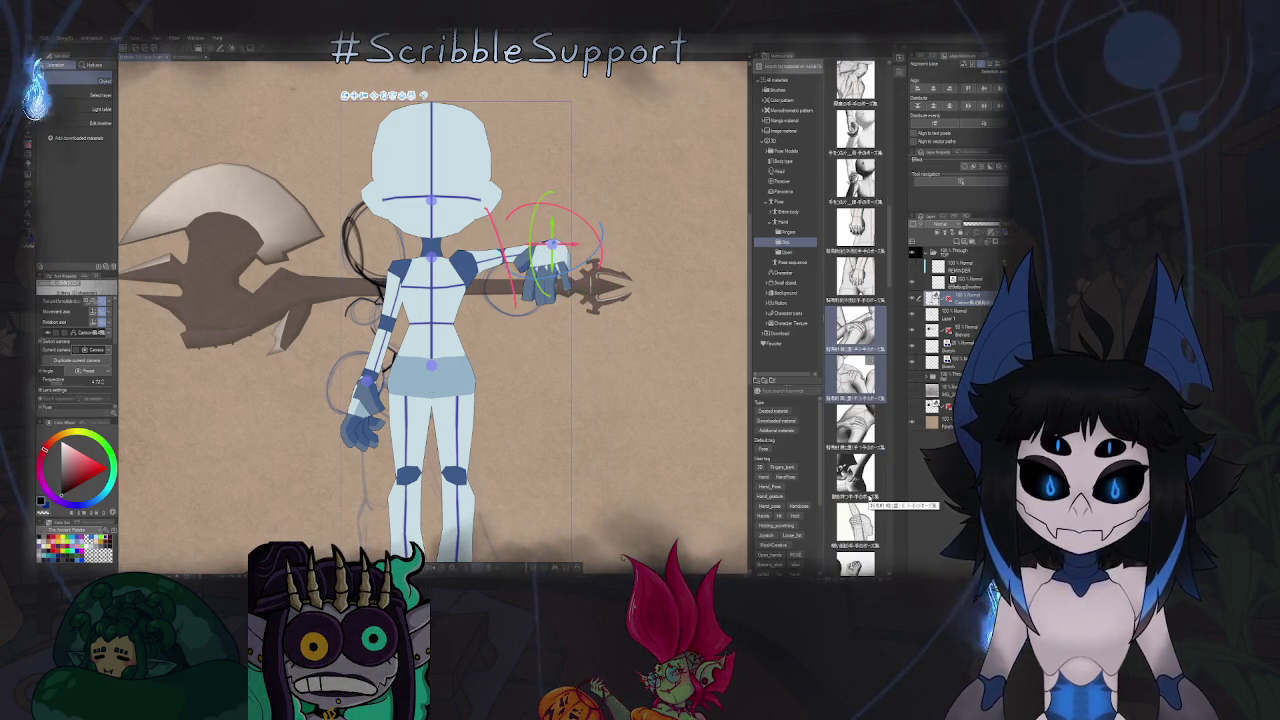
{"action": "mouse_move", "coordinate": [856, 522]}
{"action": "left_mouse_down"}
{"action": "mouse_move", "coordinate": [550, 255]}
{"action": "mouse_move", "coordinate": [535, 280]}
{"action": "mouse_move", "coordinate": [550, 255]}
{"action": "left_mouse_up"}
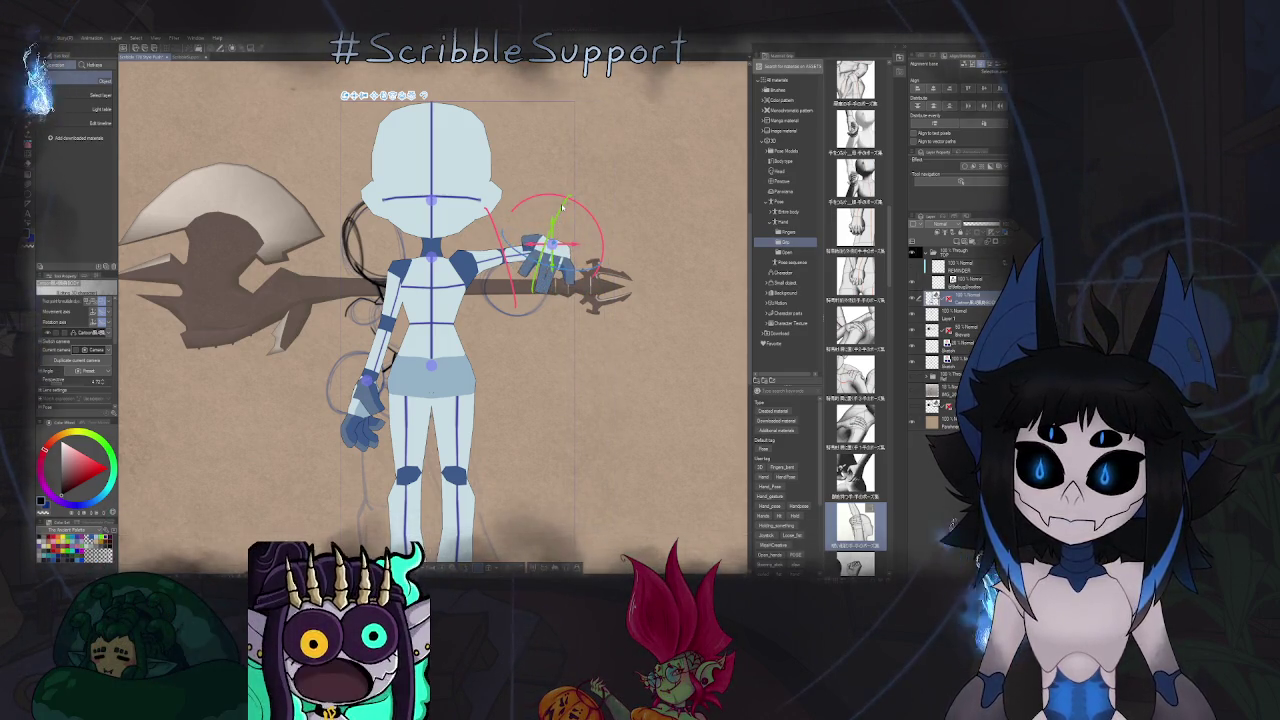
{"action": "scroll", "coordinate": [833, 400], "scroll_direction": "down", "scroll_amount": 3}
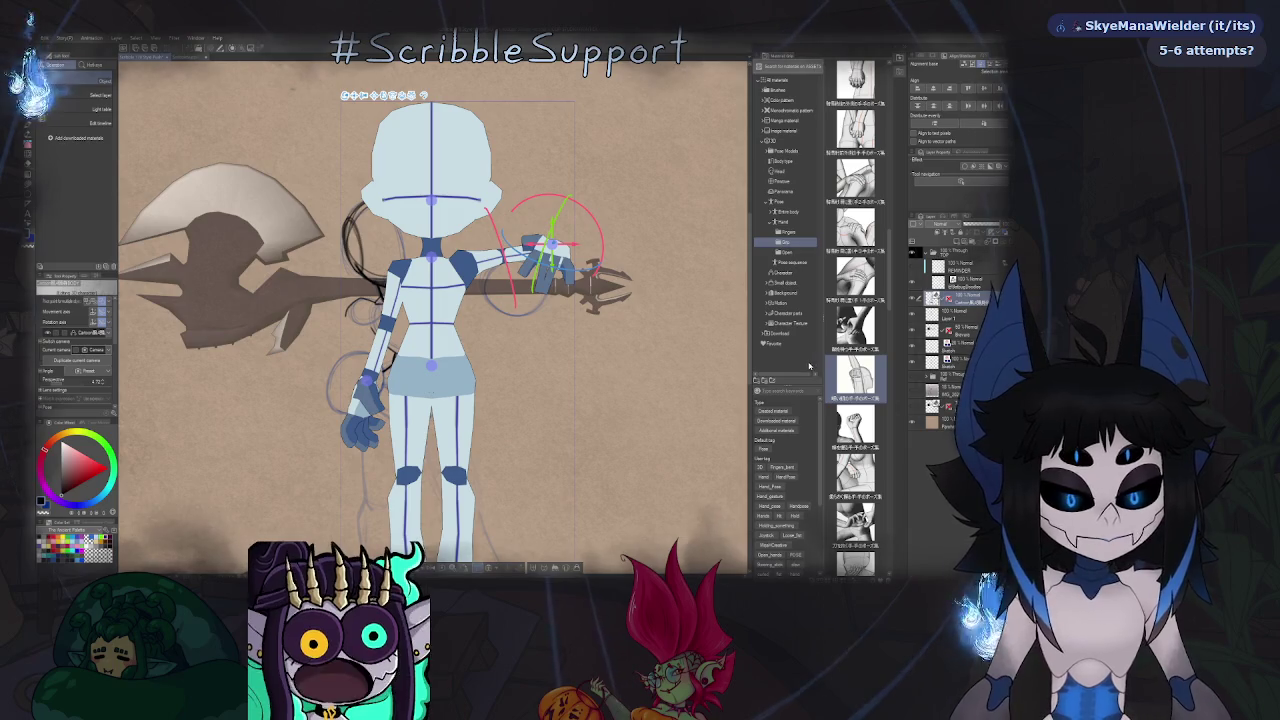
{"action": "scroll", "coordinate": [888, 285], "scroll_direction": "down", "scroll_amount": 1}
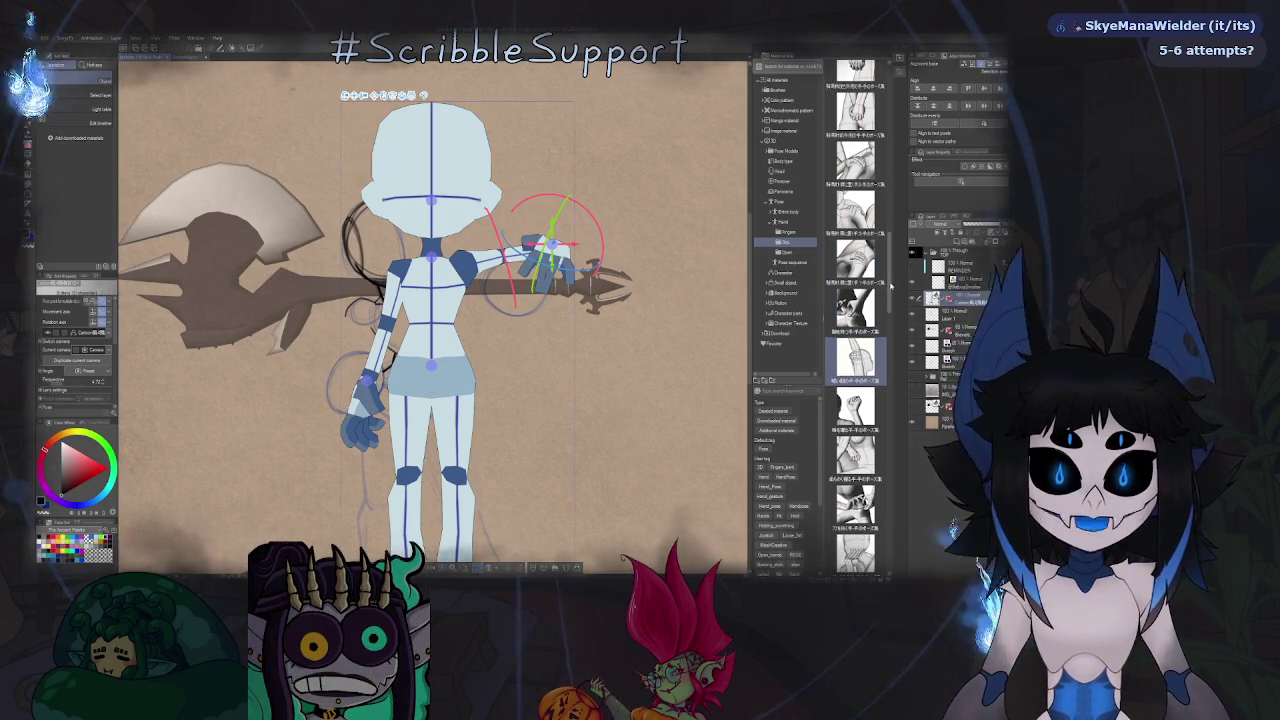
{"action": "left_click_drag", "start_coordinate": [890, 285], "coordinate": [895, 328]}
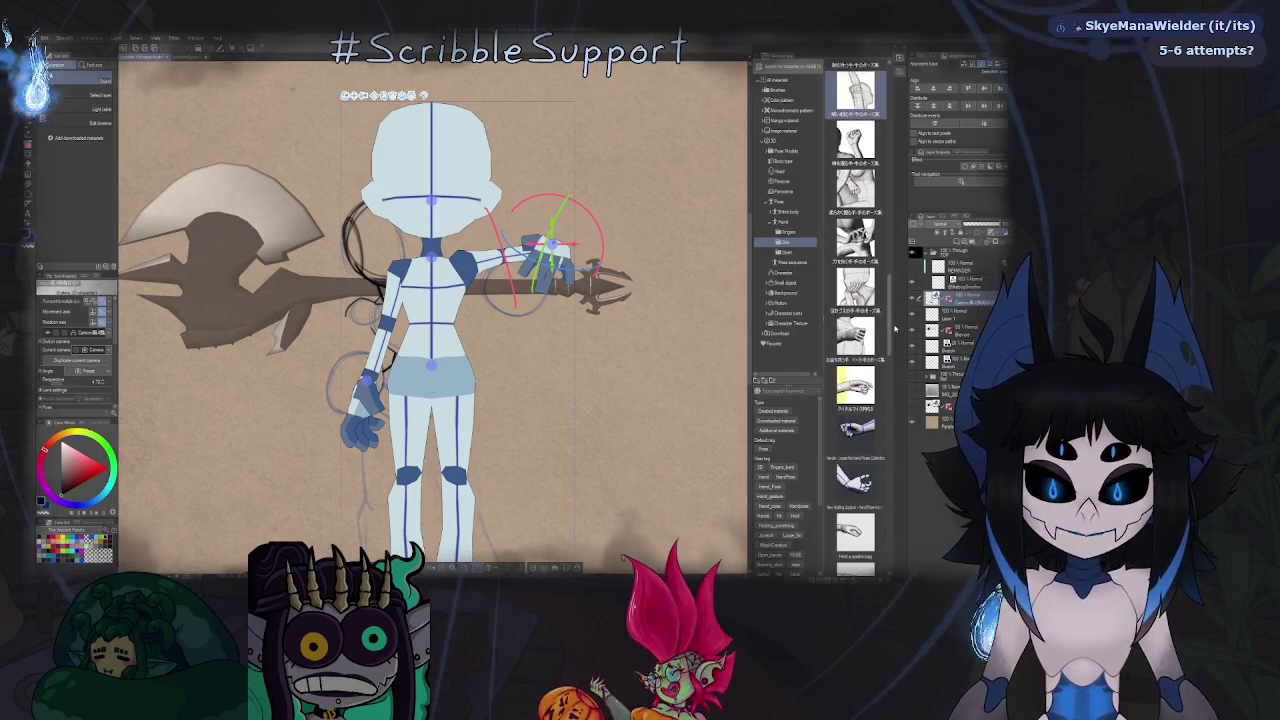
{"action": "left_click_drag", "start_coordinate": [895, 328], "coordinate": [900, 366]}
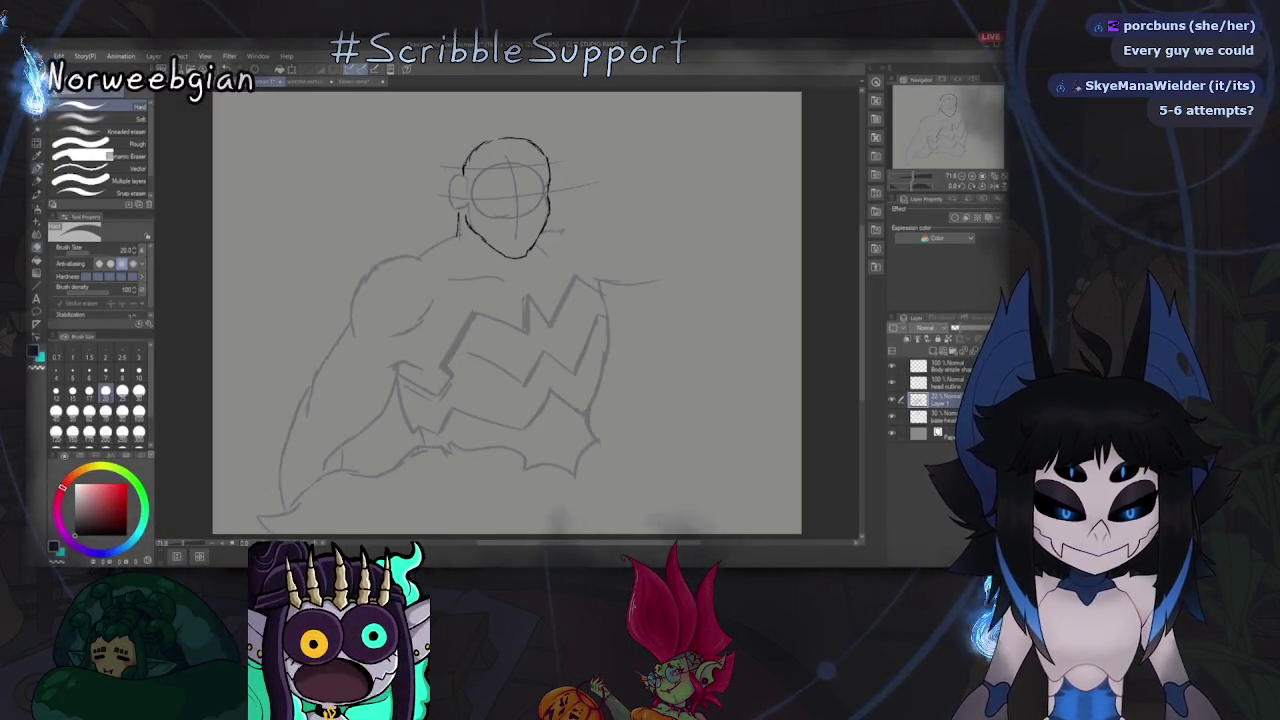
Make the lower layer active and add a new blank layer above it.
{"action": "key", "text": "p"}
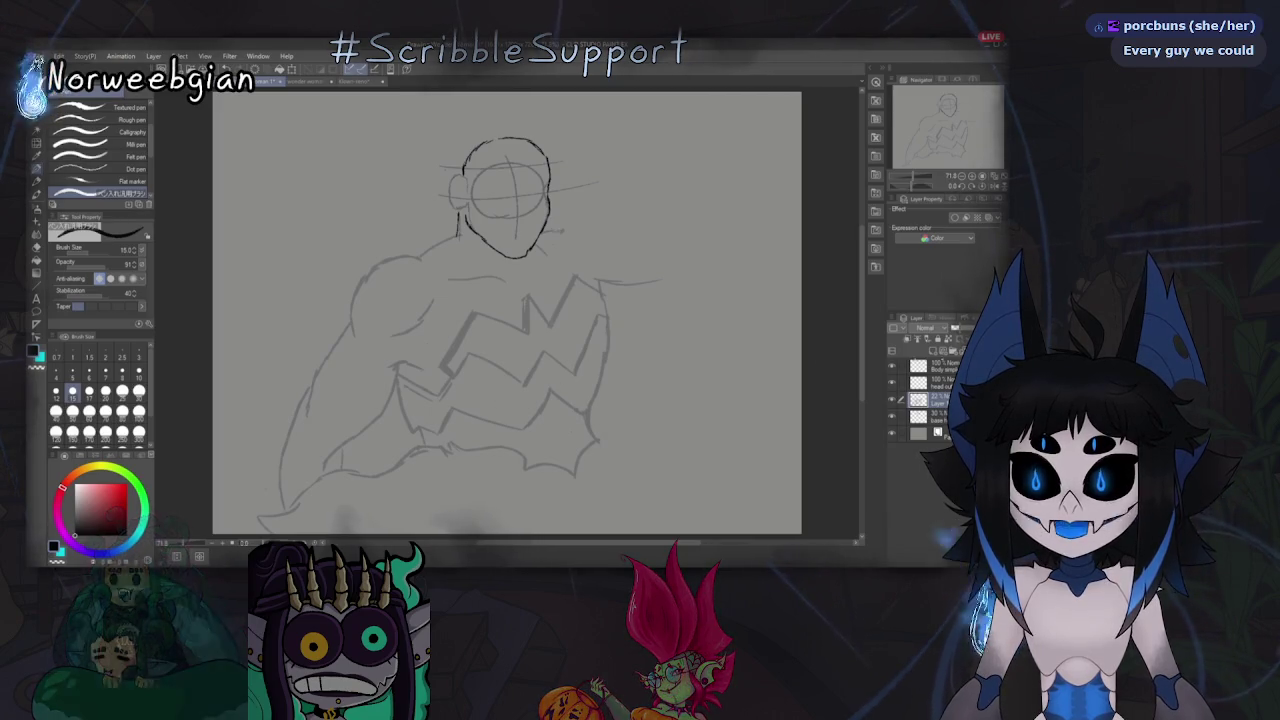
{"action": "left_click", "coordinate": [925, 415]}
{"action": "key", "text": "ctrl+shift+n"}
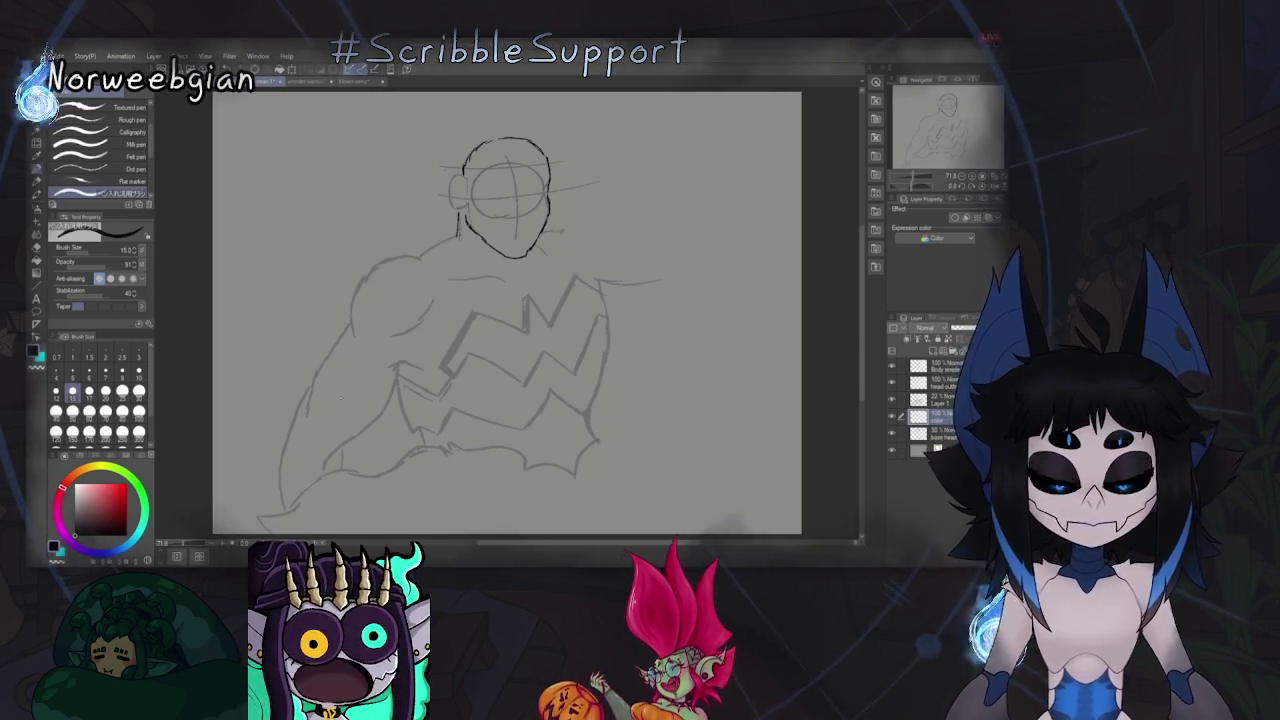
Cycle through the eraser, the Droplet airbrush and the brushes, moving down one layer.
{"action": "key", "text": "e"}
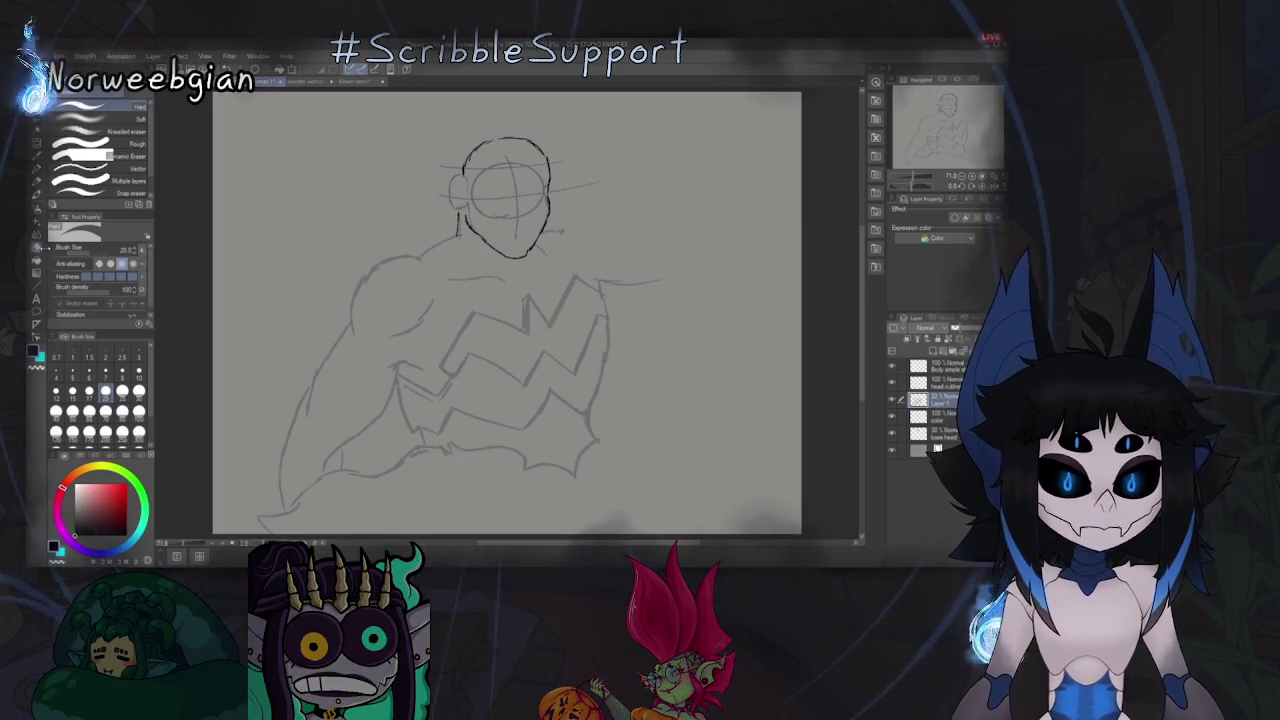
{"action": "left_click", "coordinate": [38, 208]}
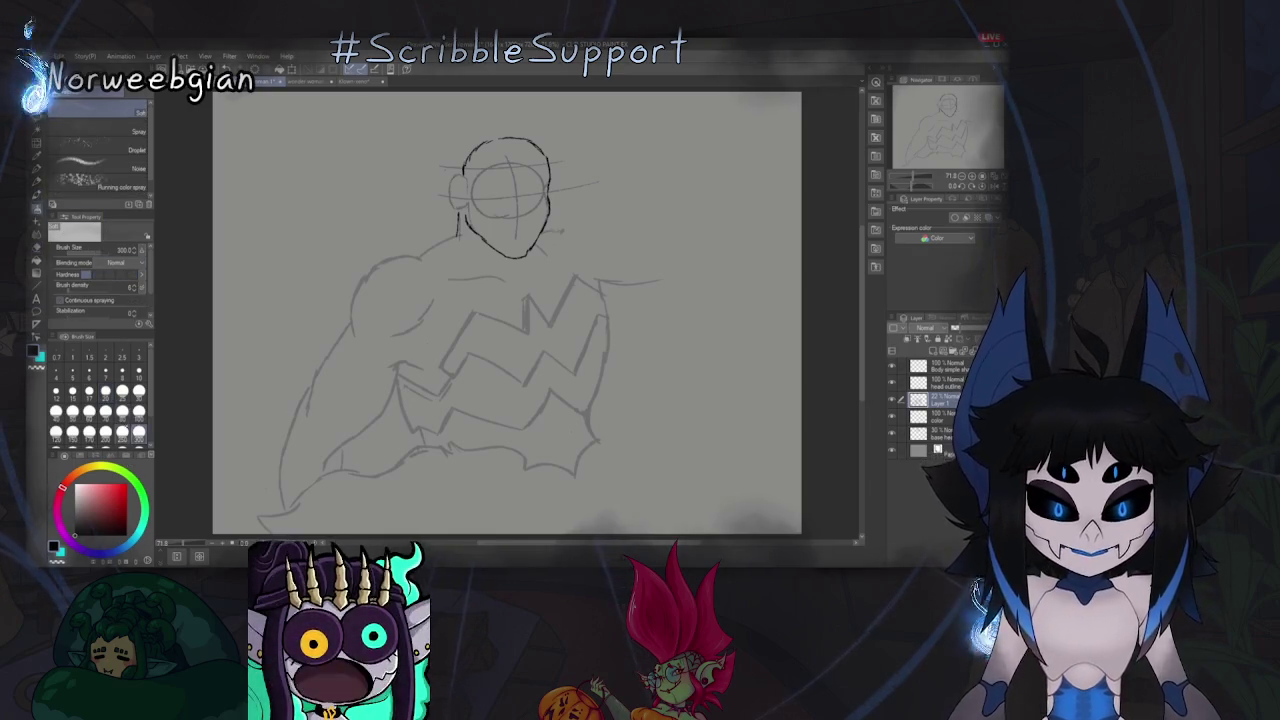
{"action": "left_click", "coordinate": [95, 145]}
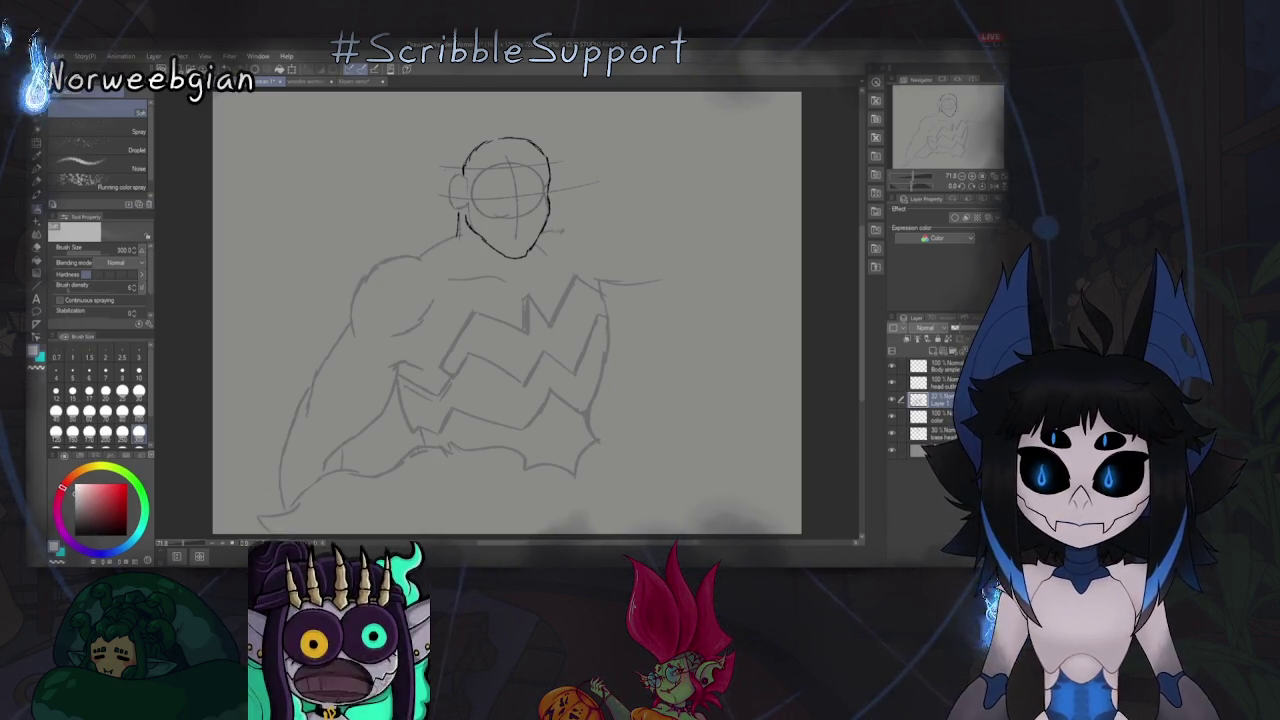
{"action": "key", "text": "alt+bracketleft"}
{"action": "key", "text": "b"}
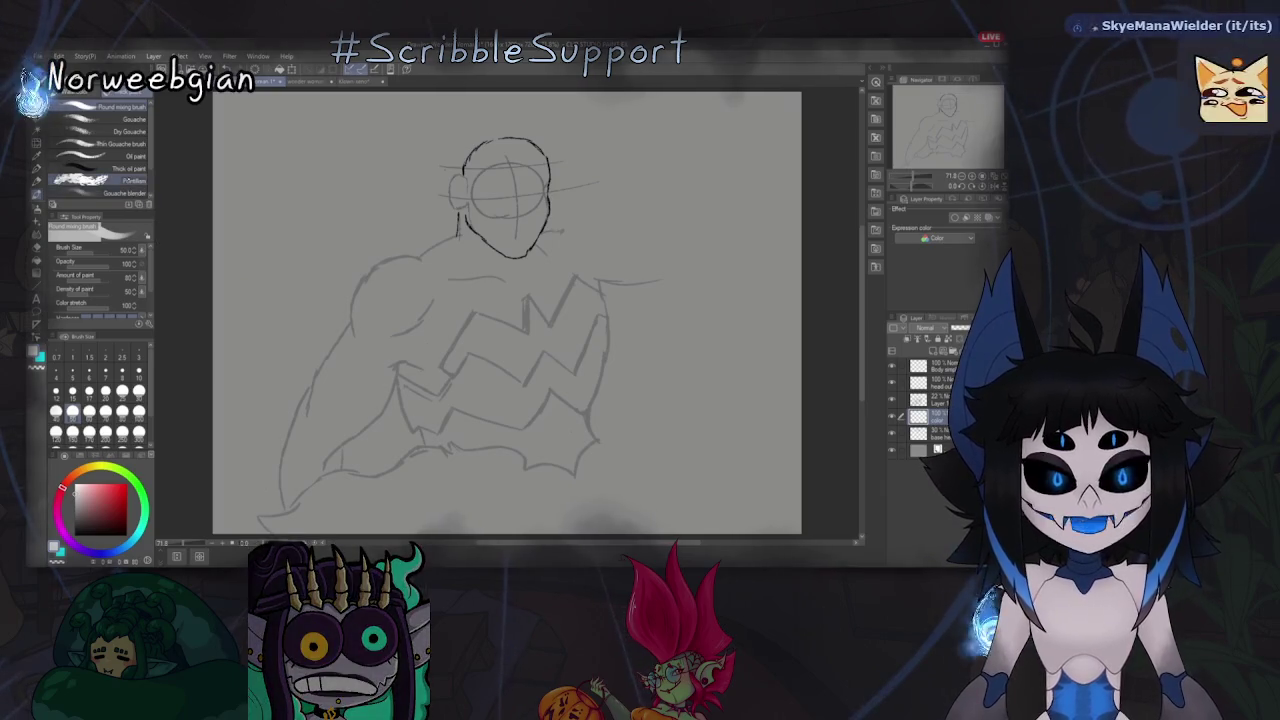
Undo the light strokes beside the torso, then lay teal paint across the zigzag shape.
{"action": "left_click_drag", "start_coordinate": [578, 290], "coordinate": [568, 346]}
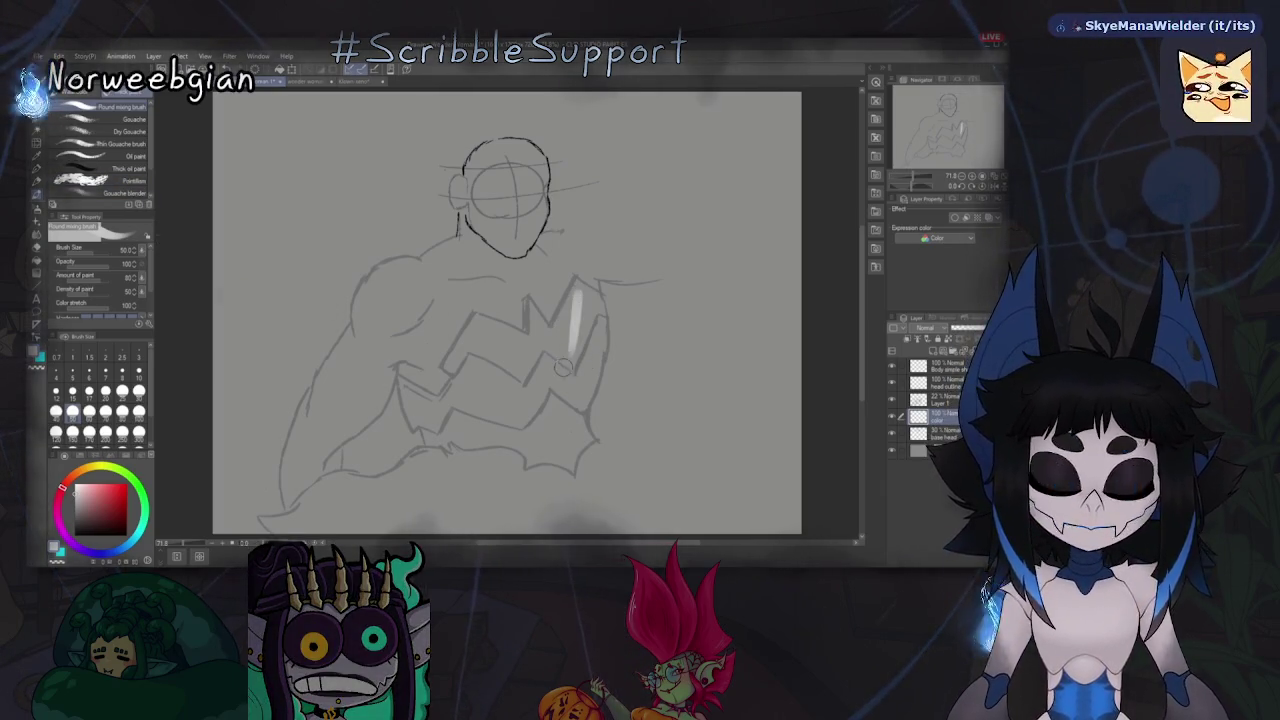
{"action": "key", "text": "ctrl+z"}
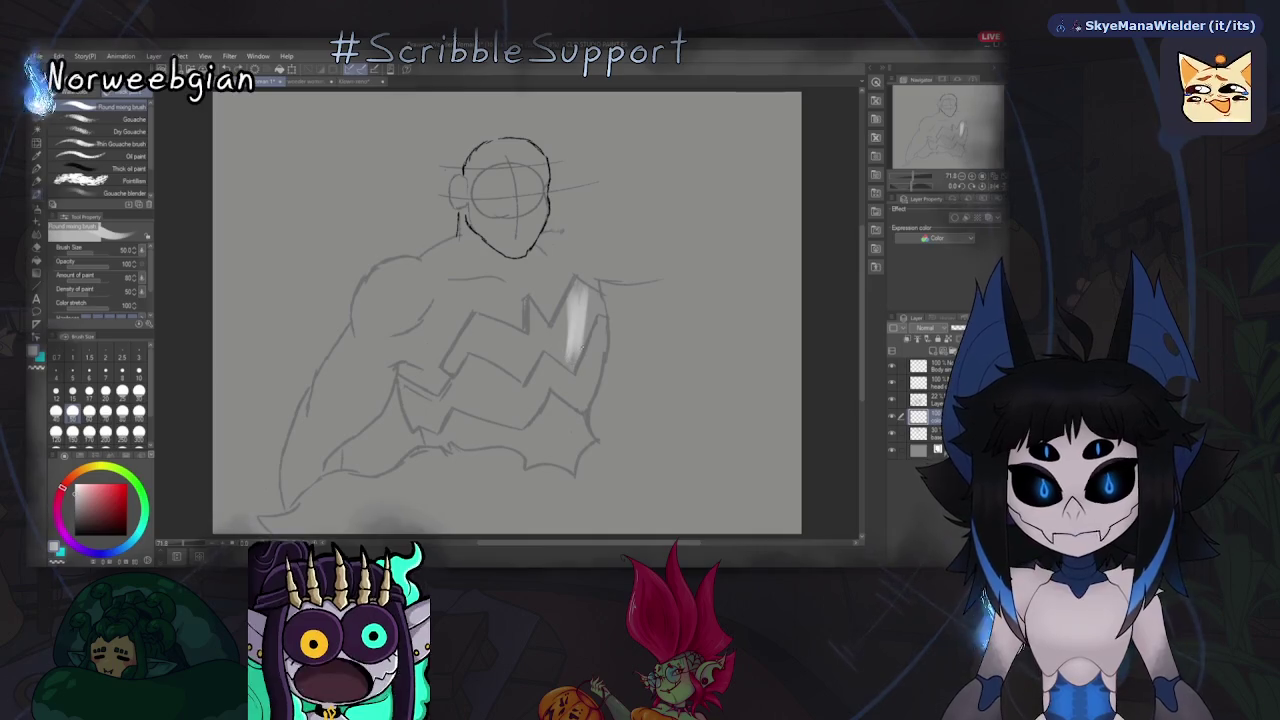
{"action": "key", "text": "ctrl+z"}
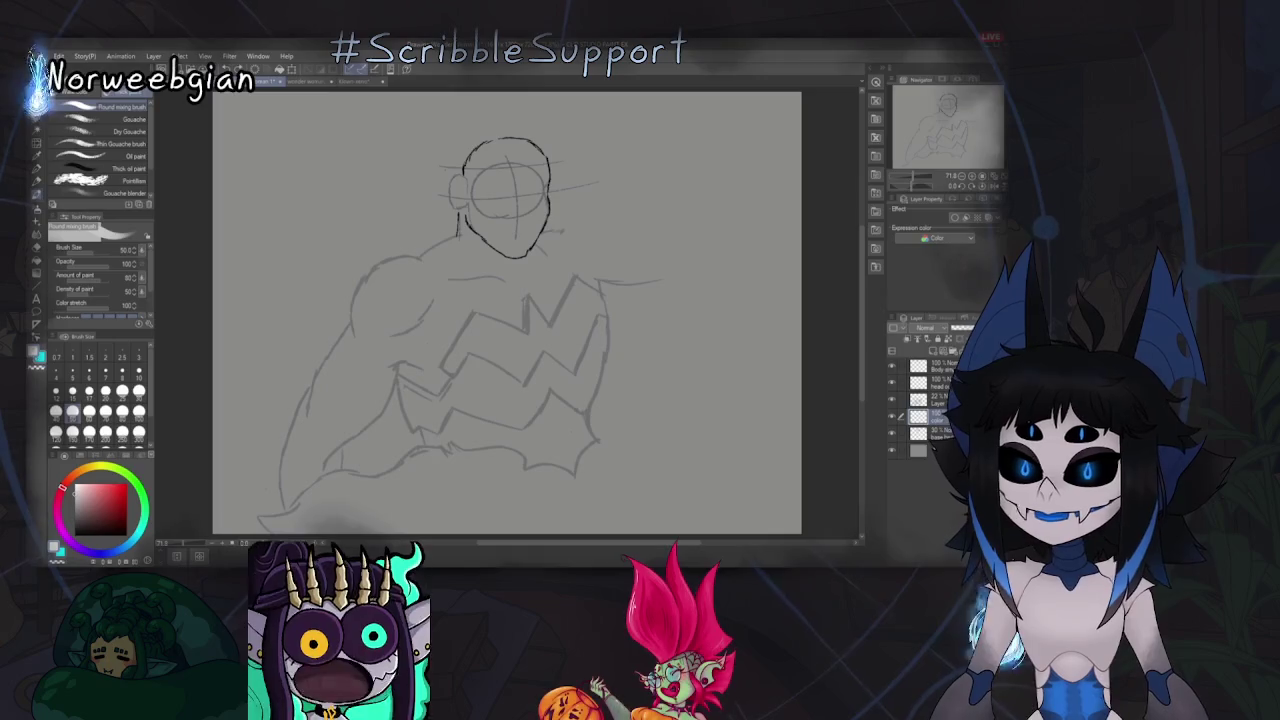
{"action": "key", "text": "x"}
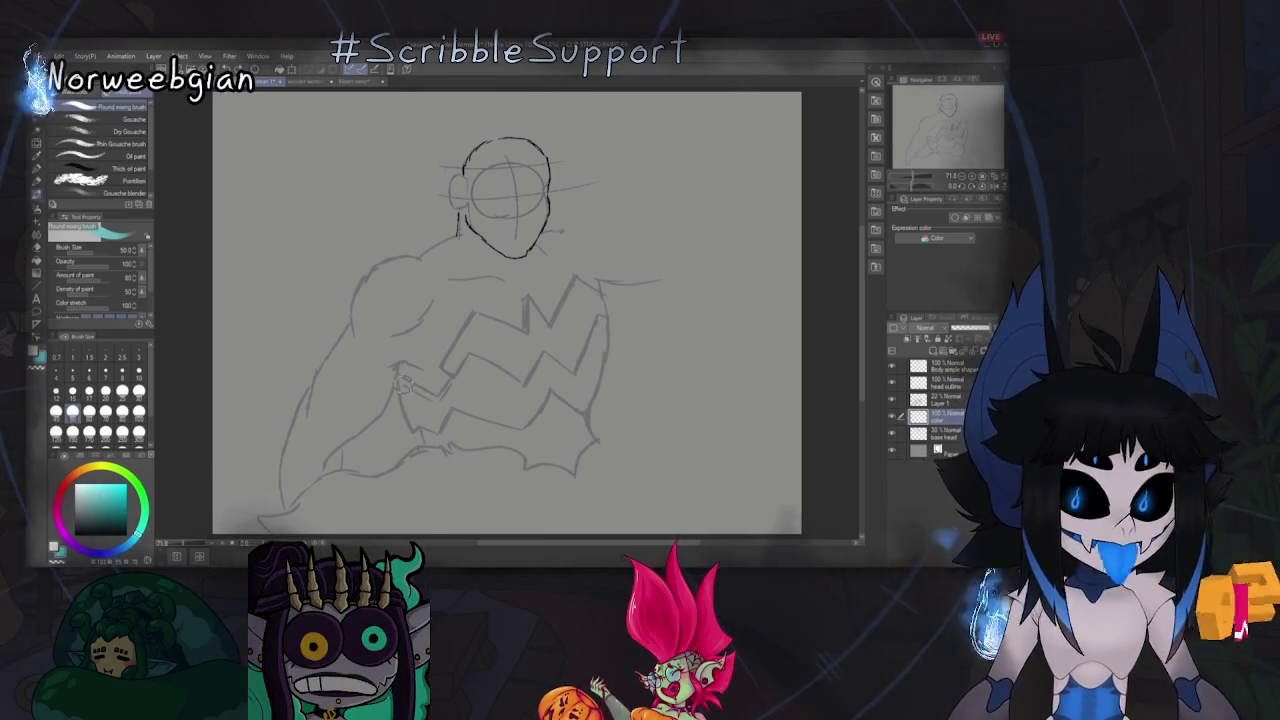
{"action": "mouse_move", "coordinate": [402, 388]}
{"action": "left_mouse_down"}
{"action": "mouse_move", "coordinate": [410, 424]}
{"action": "mouse_move", "coordinate": [419, 402]}
{"action": "mouse_move", "coordinate": [456, 388]}
{"action": "left_mouse_up"}
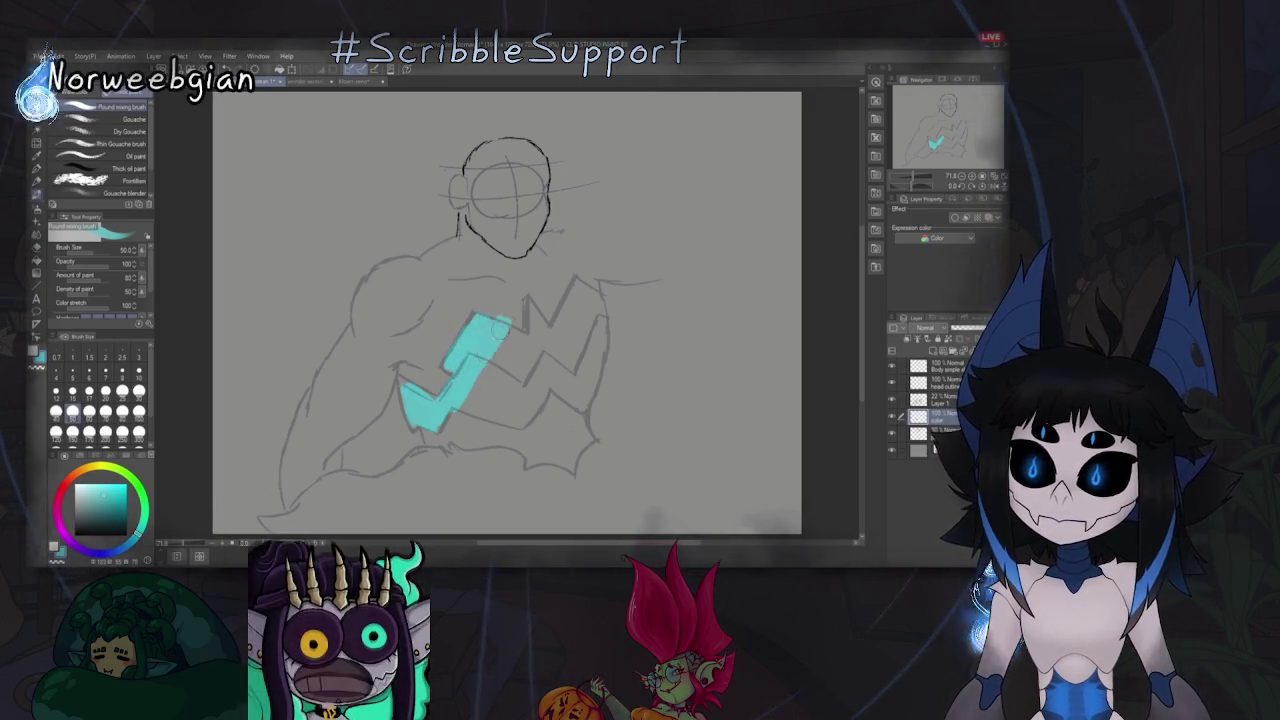
{"action": "mouse_move", "coordinate": [481, 401]}
{"action": "left_mouse_down"}
{"action": "mouse_move", "coordinate": [530, 365]}
{"action": "mouse_move", "coordinate": [521, 385]}
{"action": "left_mouse_up"}
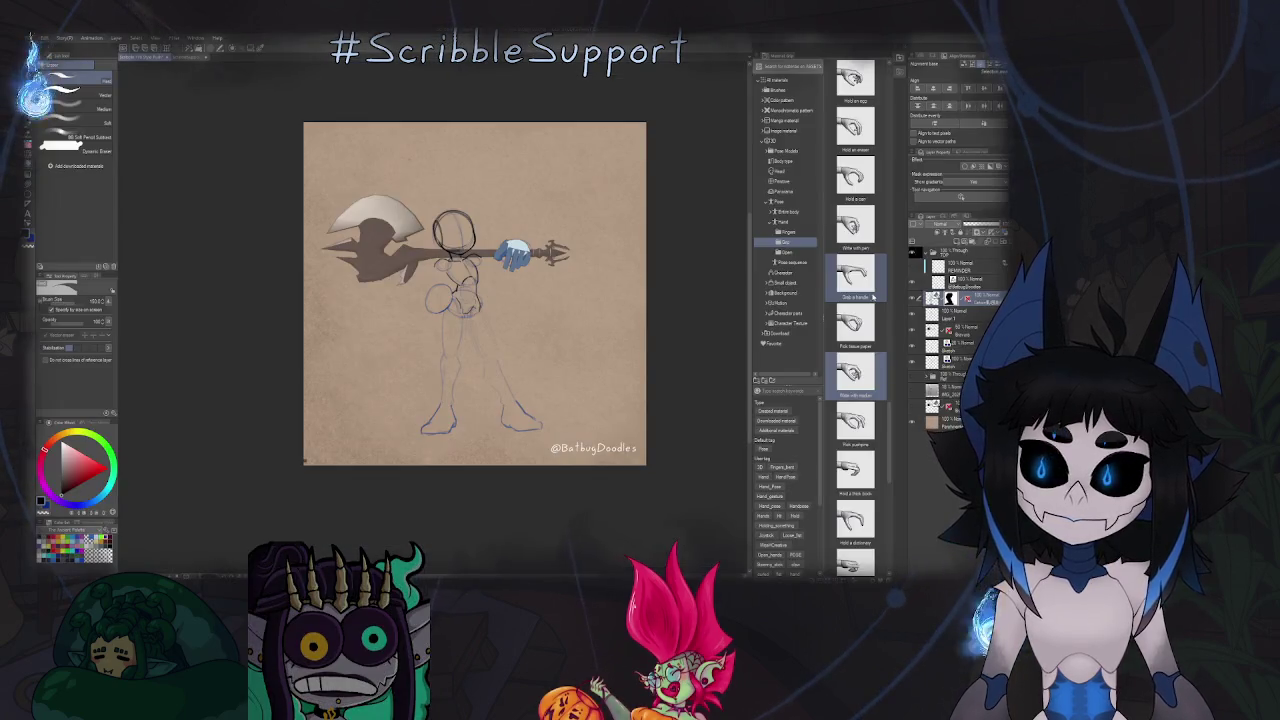
Apply the Hold with weapon pose to the 3D hand and rotate it to a new grip angle.
{"action": "left_click_drag", "start_coordinate": [855, 372], "coordinate": [510, 268]}
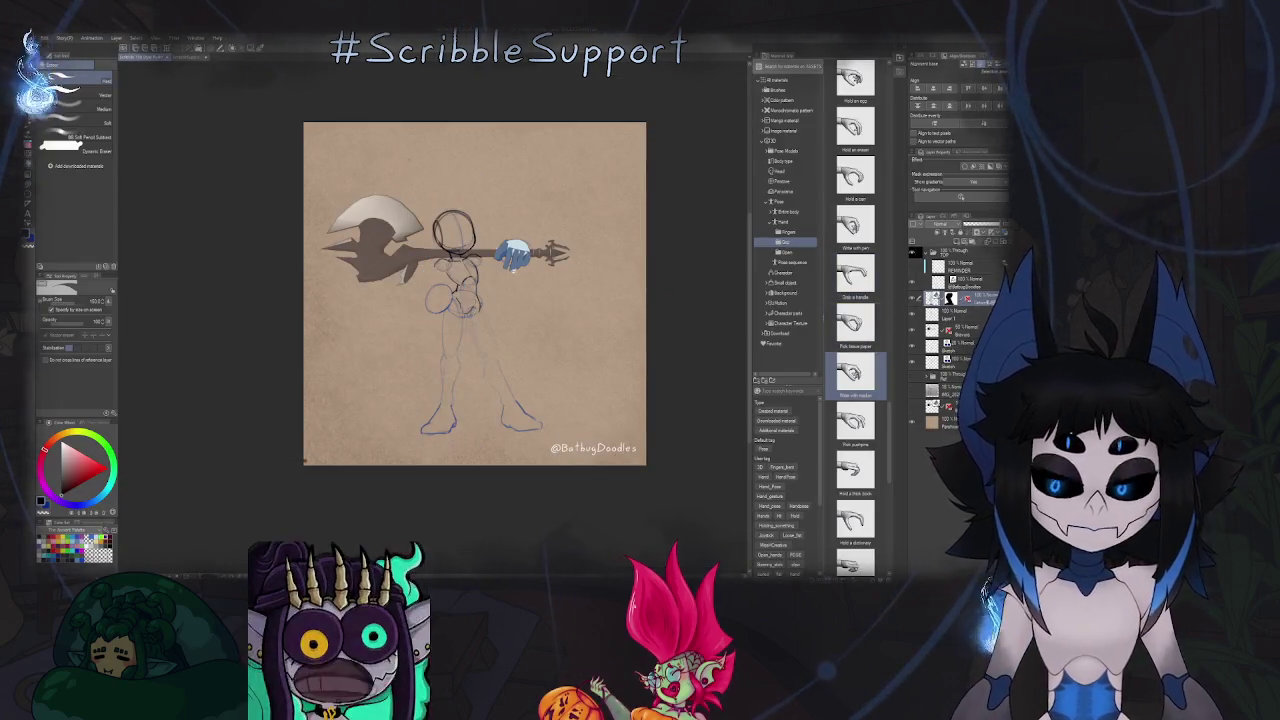
{"action": "scroll", "coordinate": [510, 272], "scroll_direction": "up", "scroll_amount": 2}
{"action": "scroll", "coordinate": [515, 250], "scroll_direction": "up", "scroll_amount": 4}
{"action": "left_click_drag", "start_coordinate": [533, 208], "coordinate": [541, 243]}
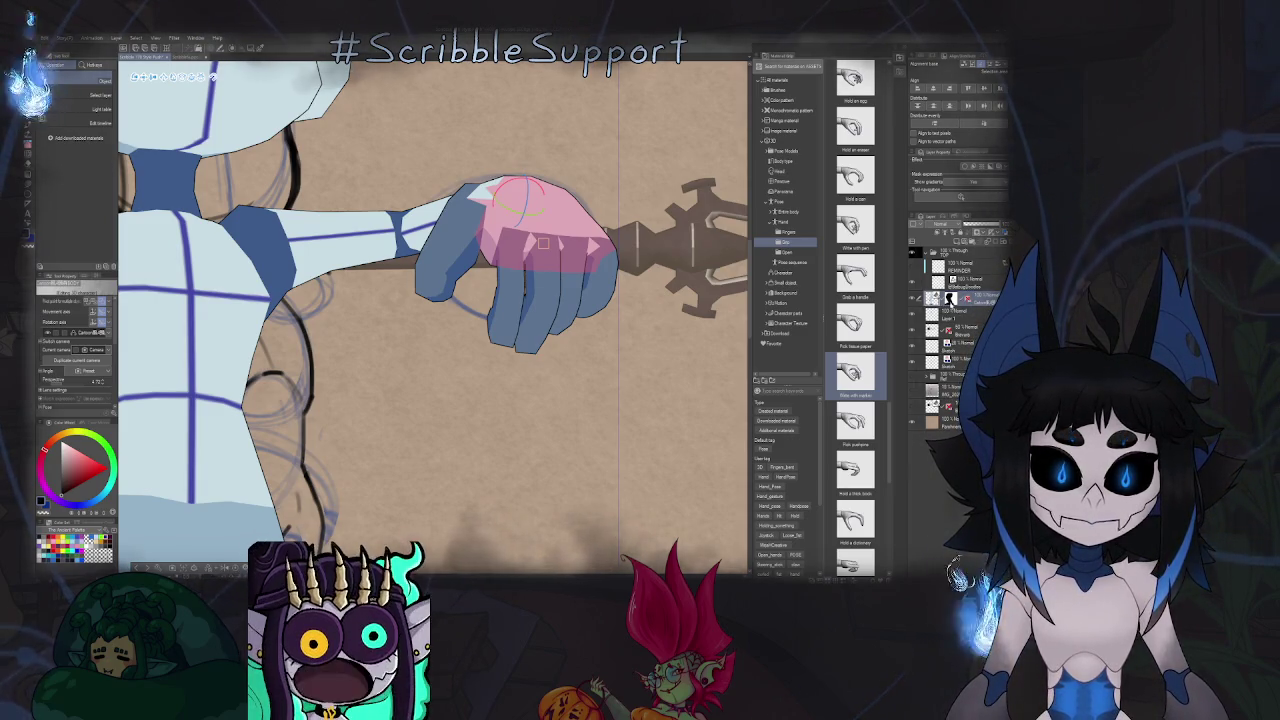
{"action": "scroll", "coordinate": [520, 240], "scroll_direction": "down", "scroll_amount": 3}
{"action": "scroll", "coordinate": [442, 243], "scroll_direction": "up", "scroll_amount": 3}
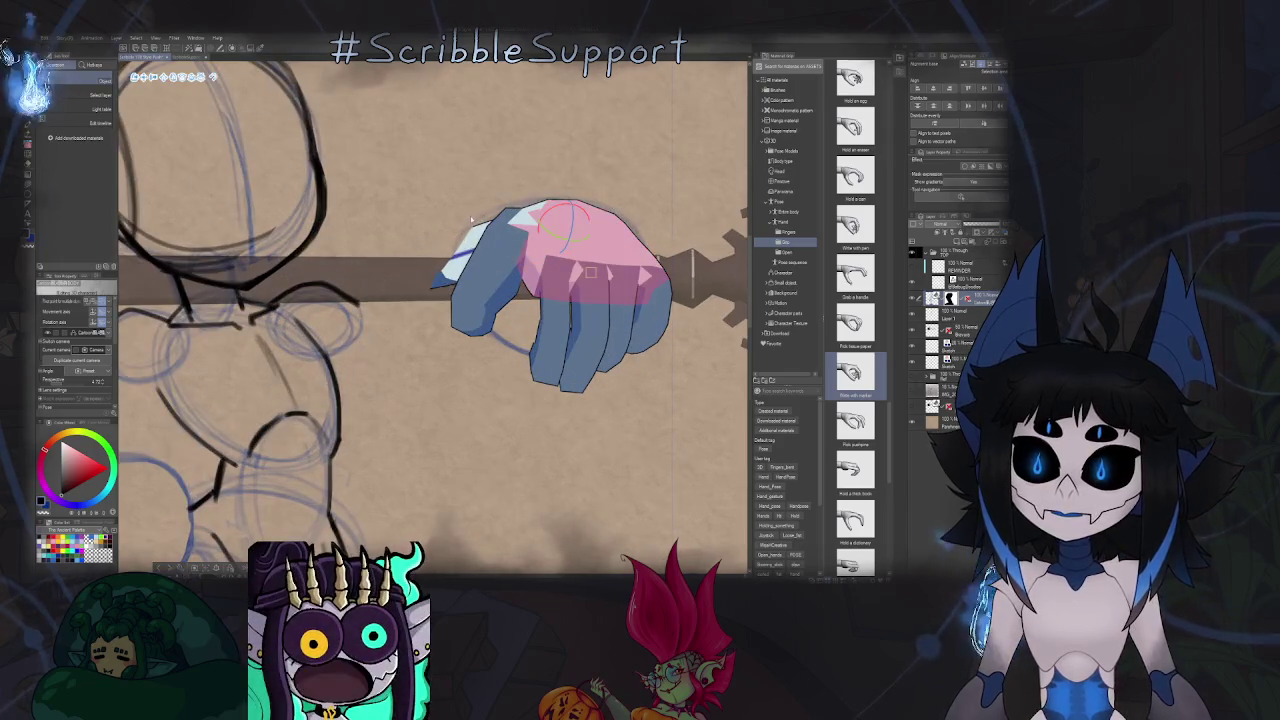
Fit the drawing in view, show and hide the 3D figure layer, then switch to the browser.
{"action": "key", "text": "e"}
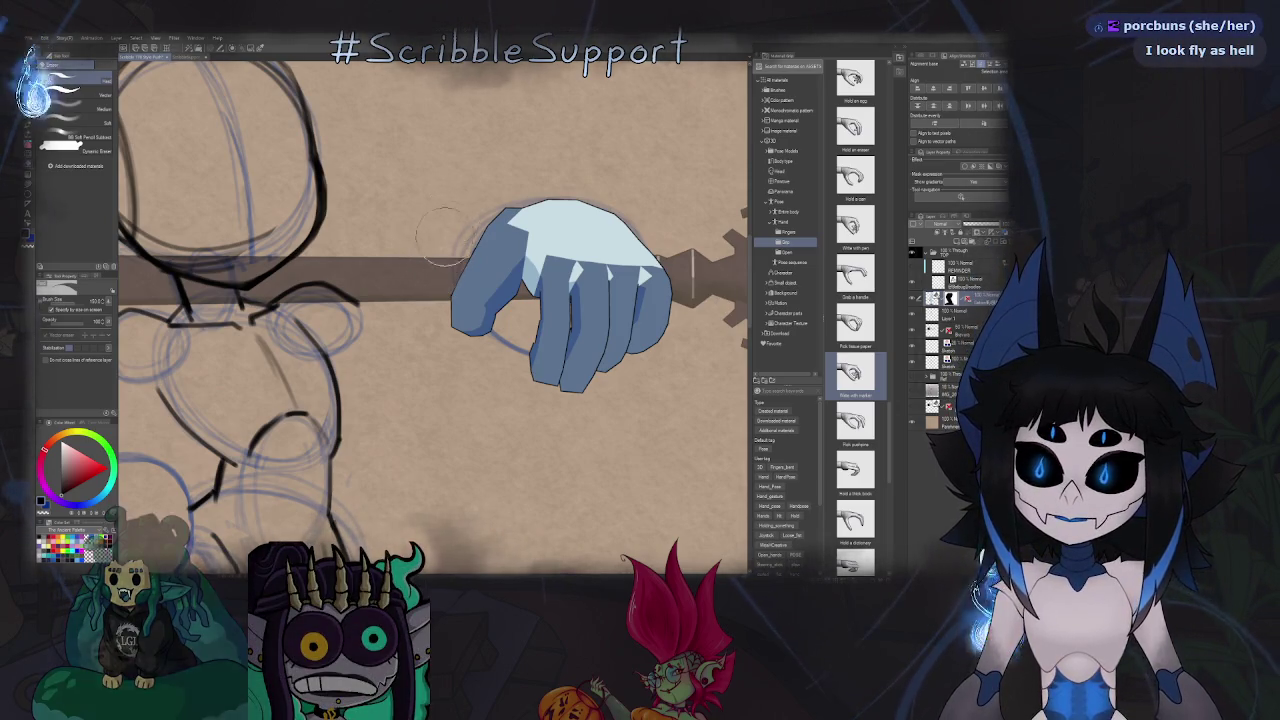
{"action": "key", "text": "ctrl+0"}
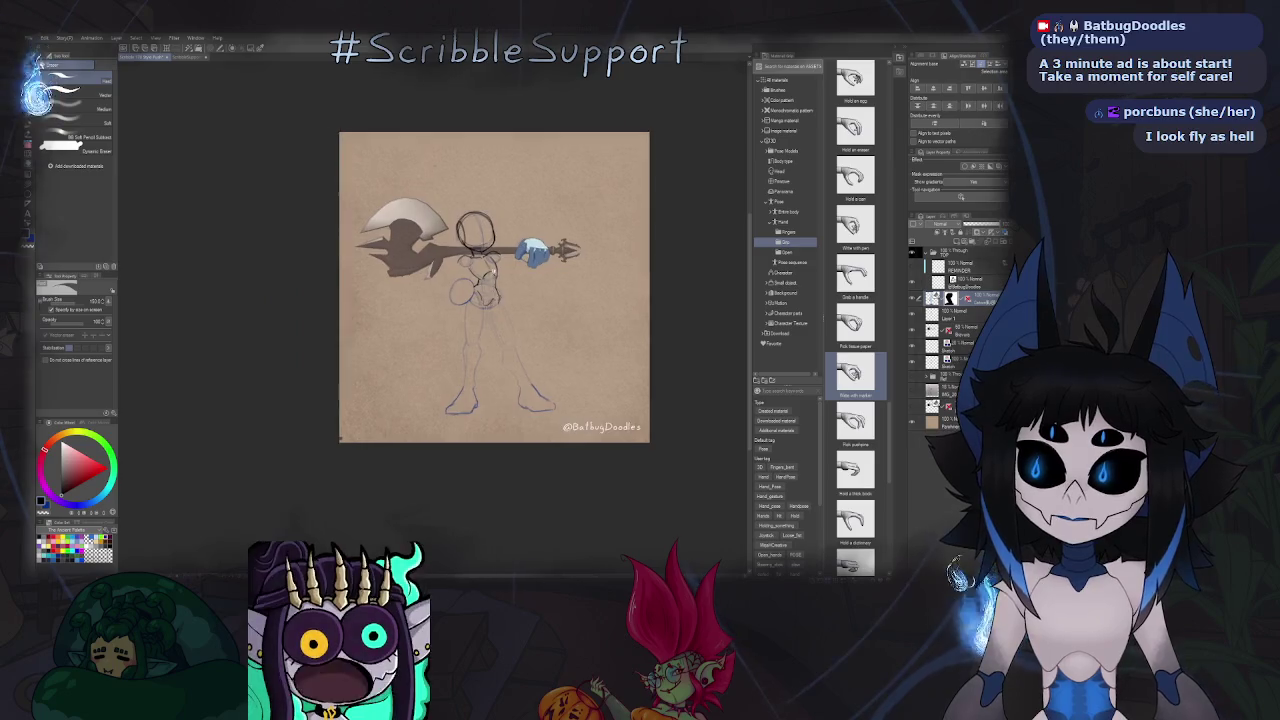
{"action": "left_click", "coordinate": [957, 333]}
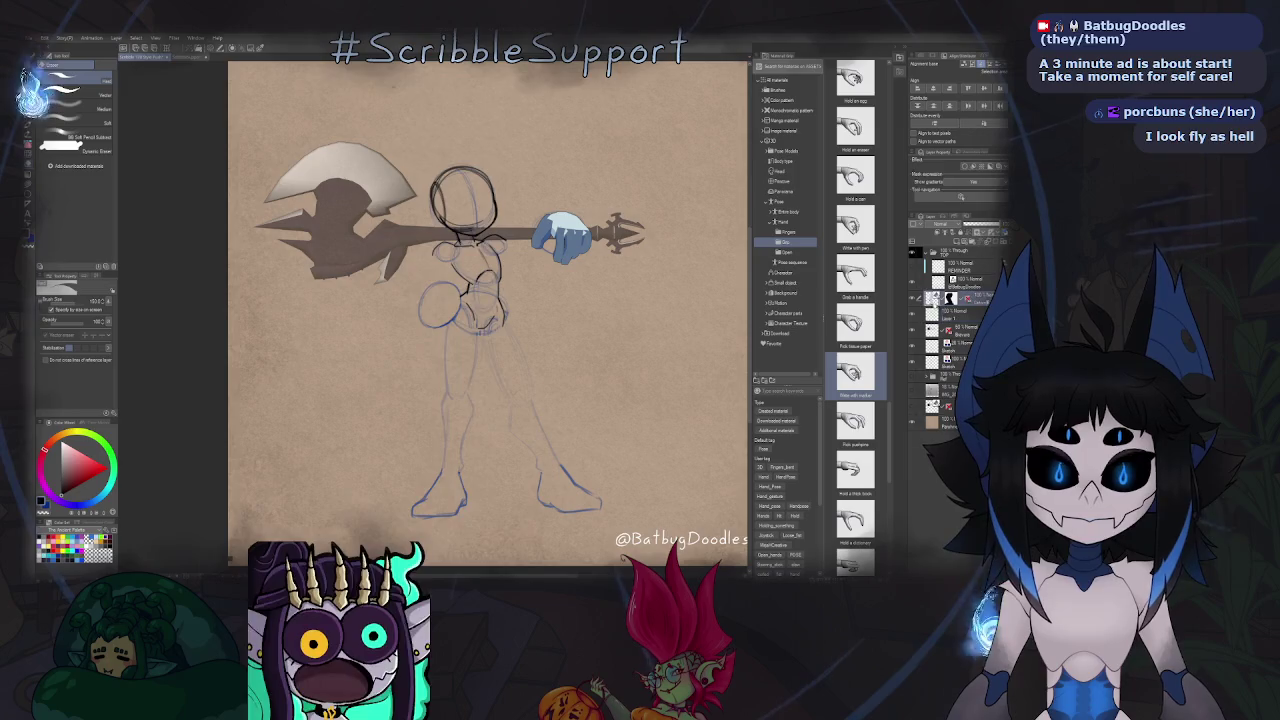
{"action": "left_click", "coordinate": [961, 318]}
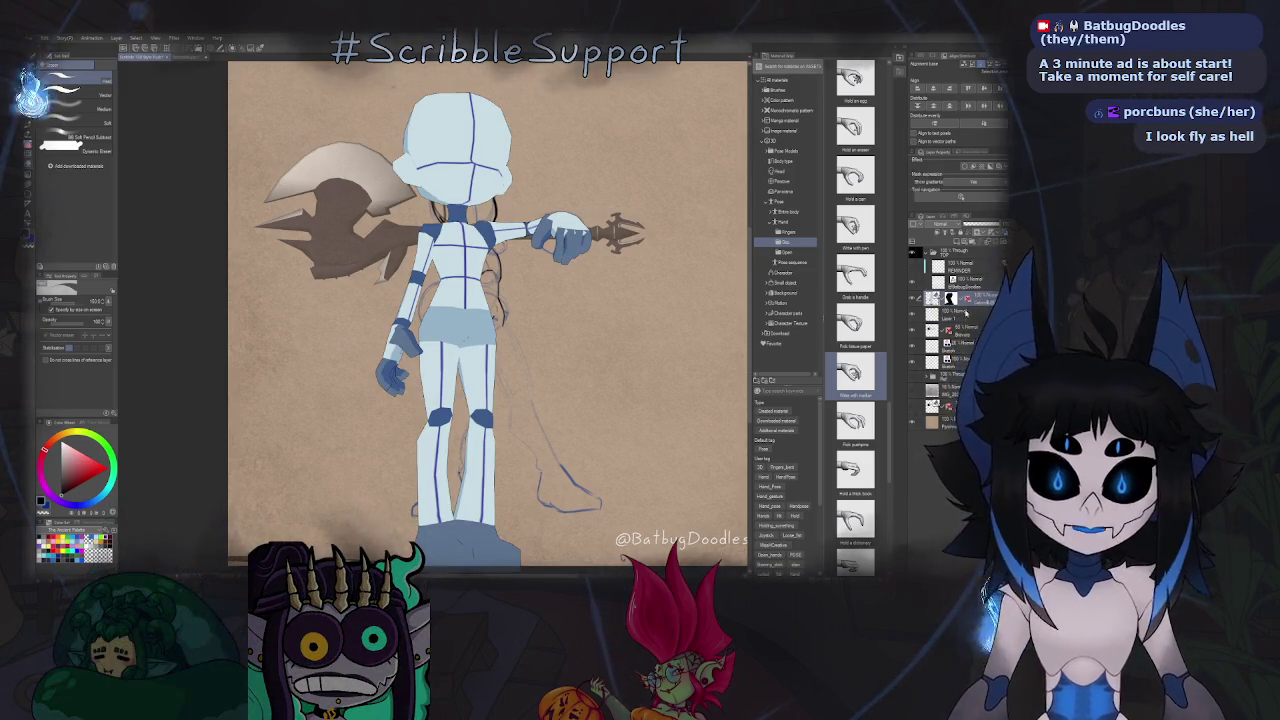
{"action": "left_click", "coordinate": [955, 280]}
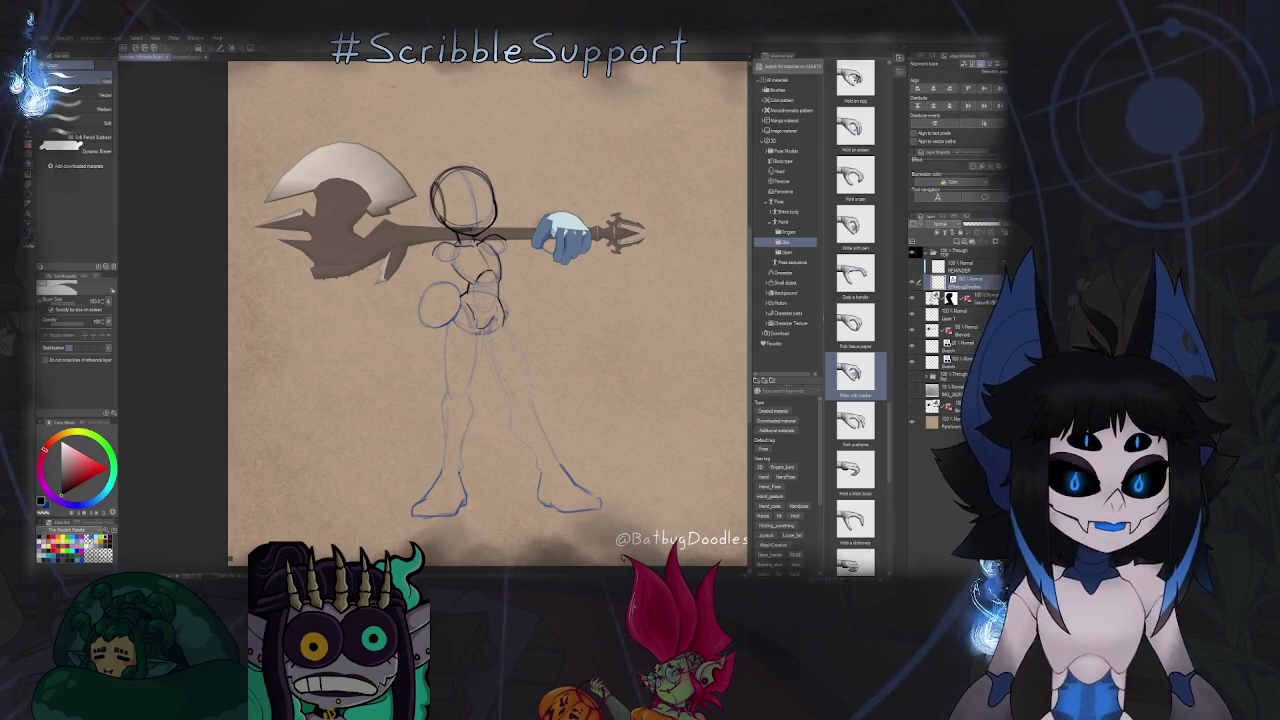
{"action": "key", "text": "alt+Tab"}
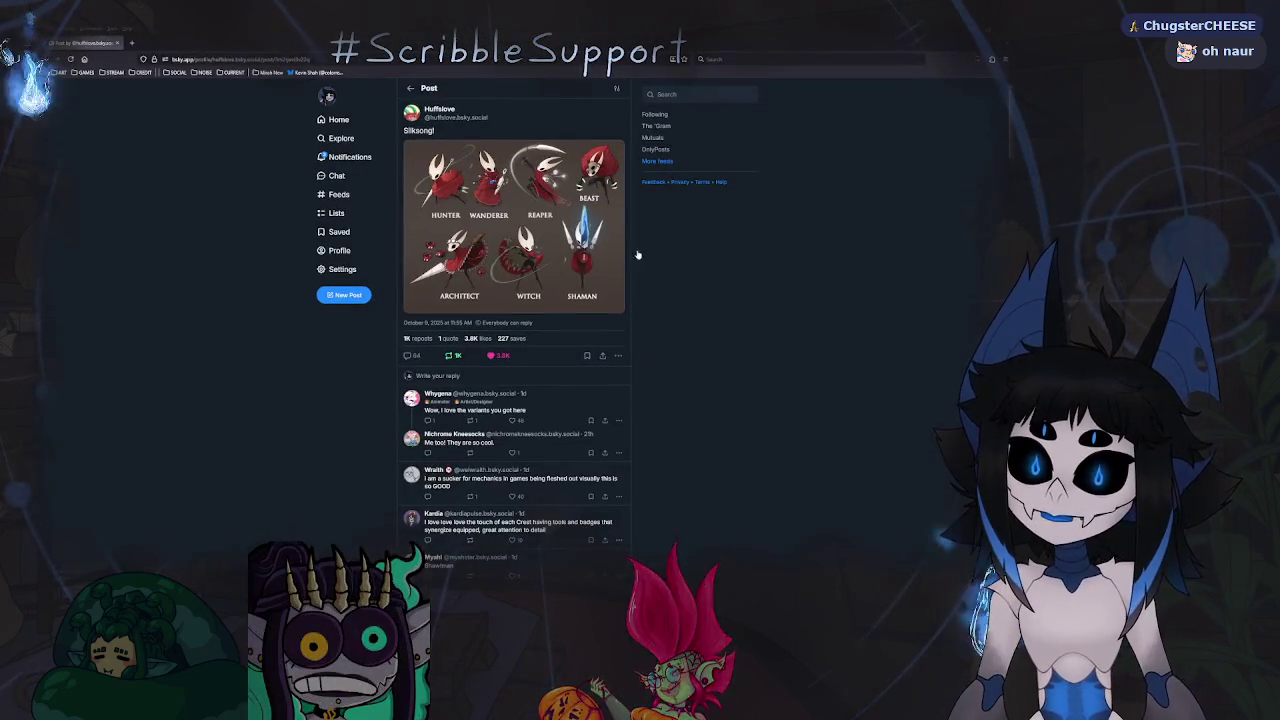
Enlarge the Silksong crests image, then blend grey into the cyan shape's lower-left.
{"action": "left_click", "coordinate": [505, 227]}
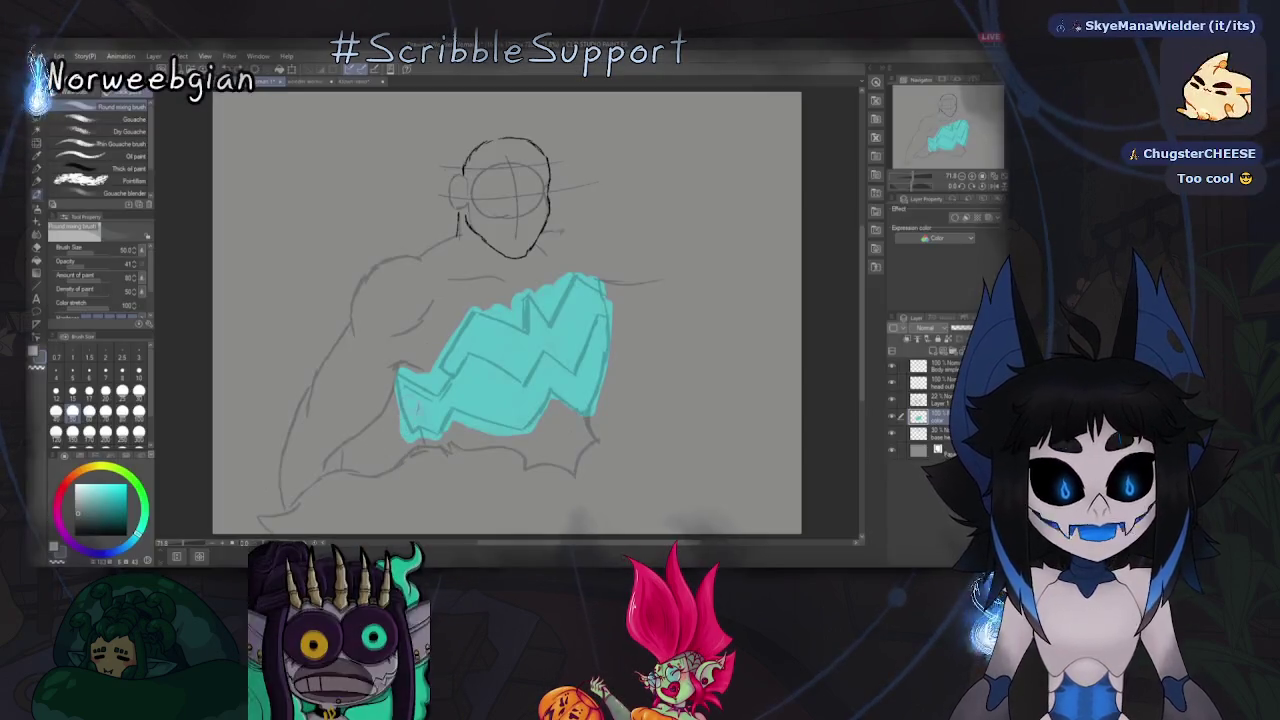
{"action": "left_click_drag", "start_coordinate": [410, 415], "coordinate": [565, 330]}
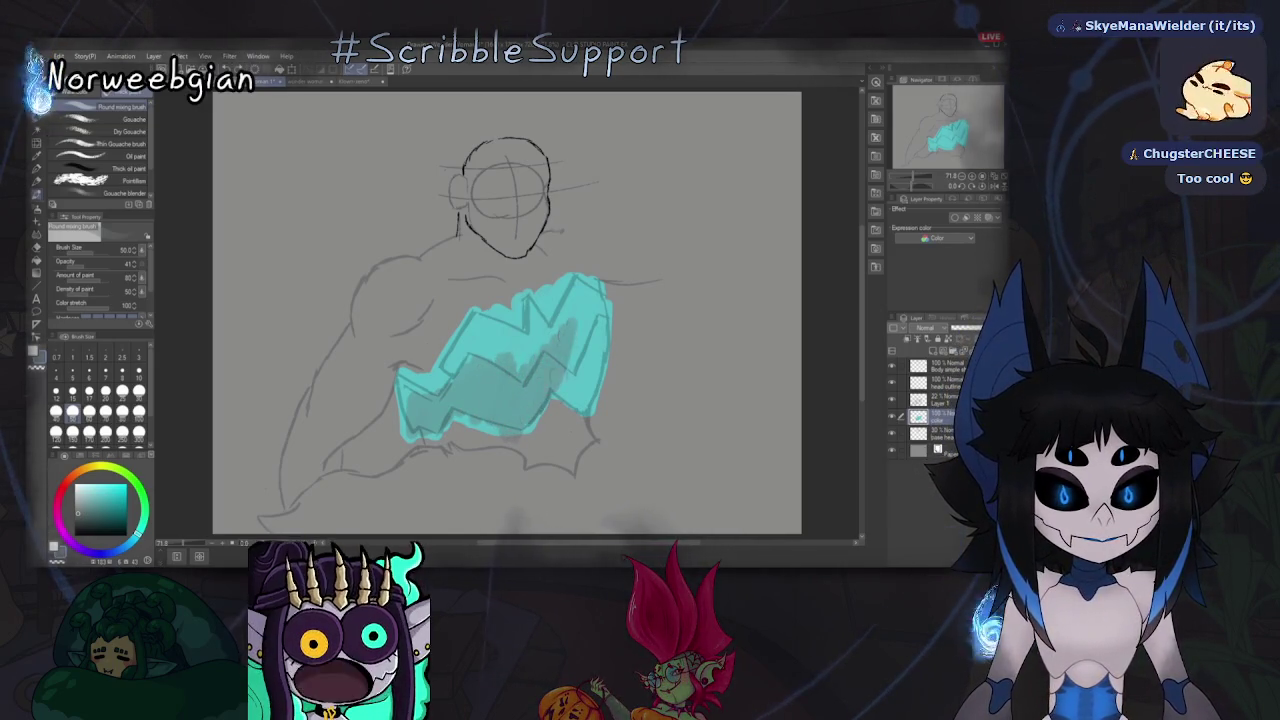
Undo the grey smudges and brush darker shading from left to right across the cyan shape.
{"action": "left_click_drag", "start_coordinate": [420, 420], "coordinate": [530, 370]}
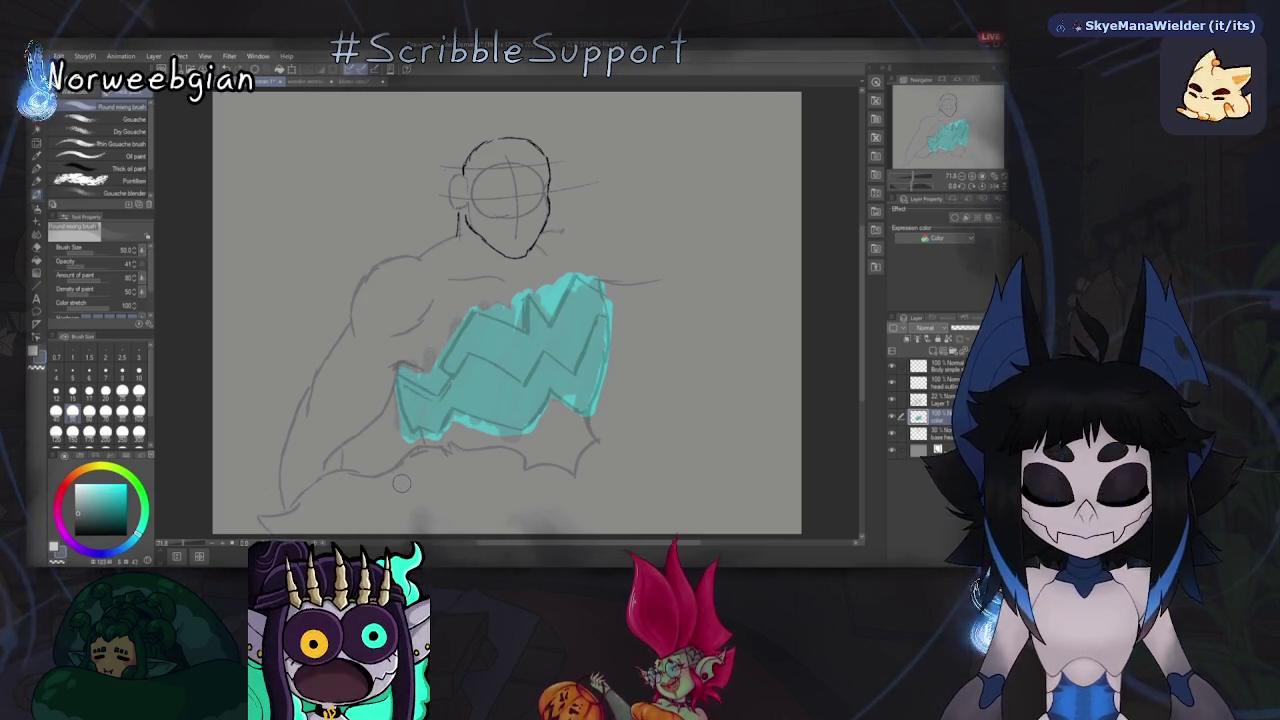
{"action": "key", "text": "ctrl+z"}
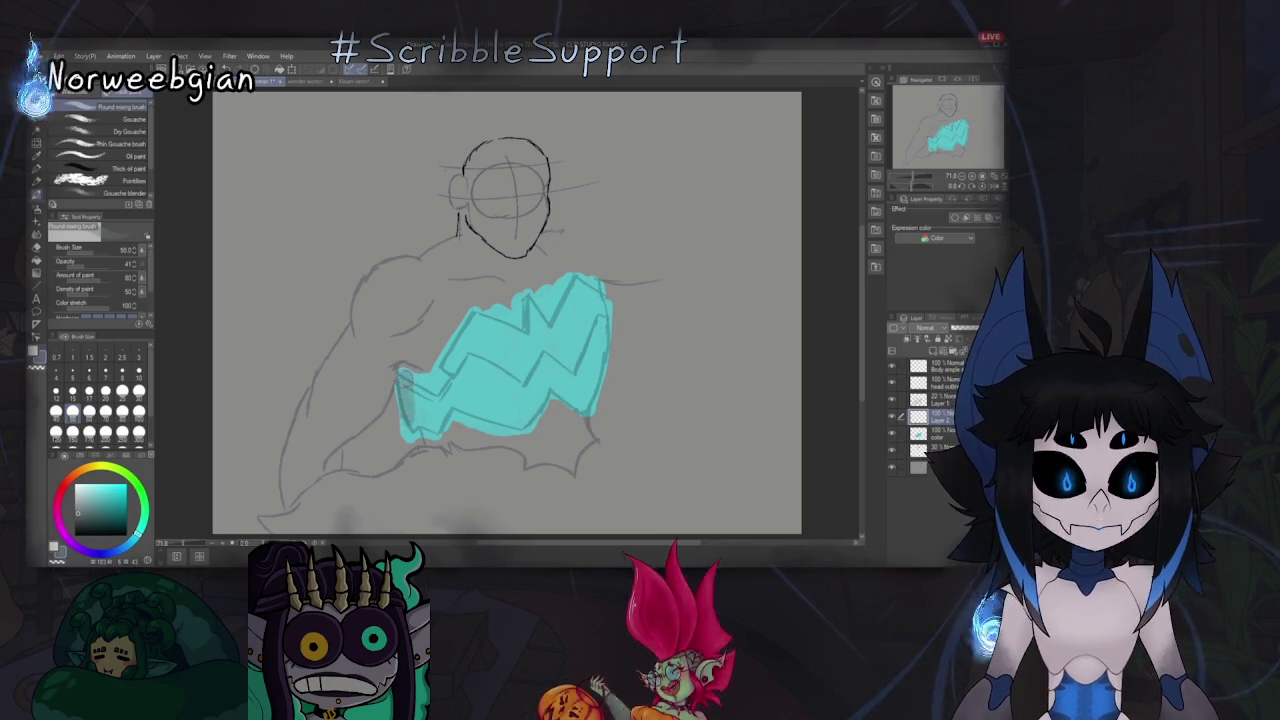
{"action": "left_click_drag", "start_coordinate": [432, 375], "coordinate": [428, 440]}
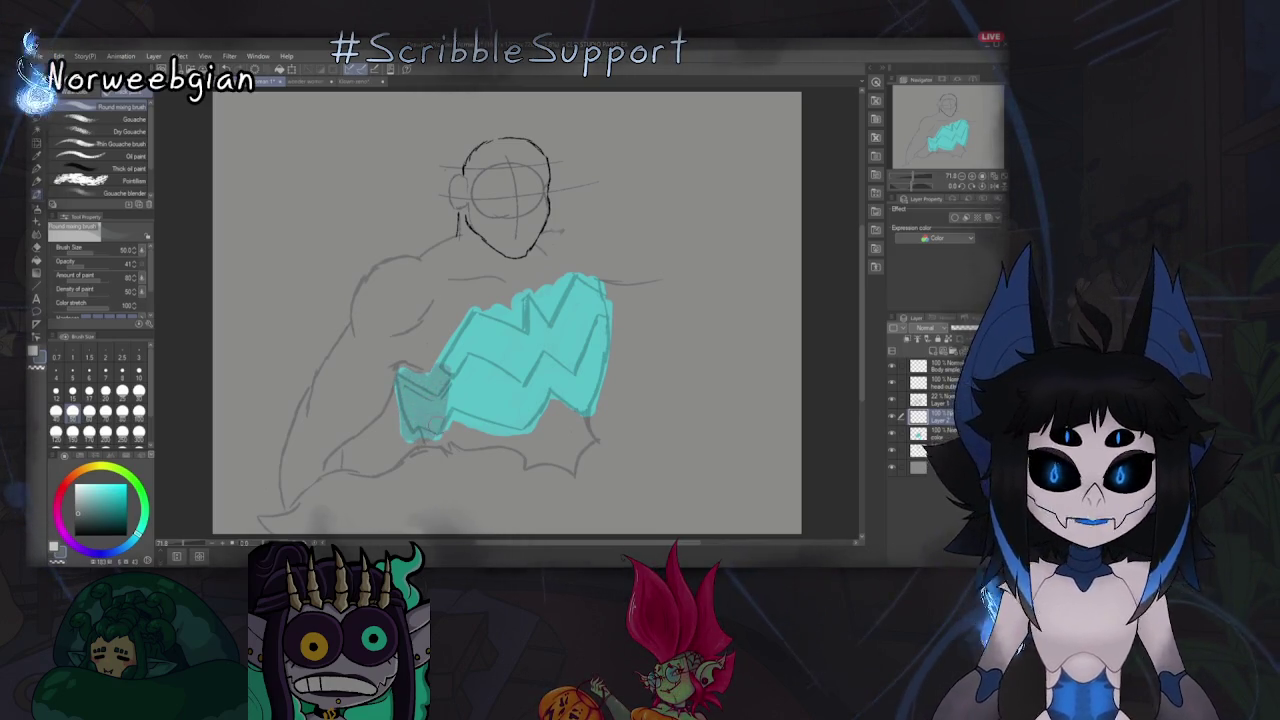
{"action": "mouse_move", "coordinate": [472, 315]}
{"action": "left_mouse_down"}
{"action": "mouse_move", "coordinate": [452, 420]}
{"action": "mouse_move", "coordinate": [465, 415]}
{"action": "mouse_move", "coordinate": [462, 428]}
{"action": "left_mouse_up"}
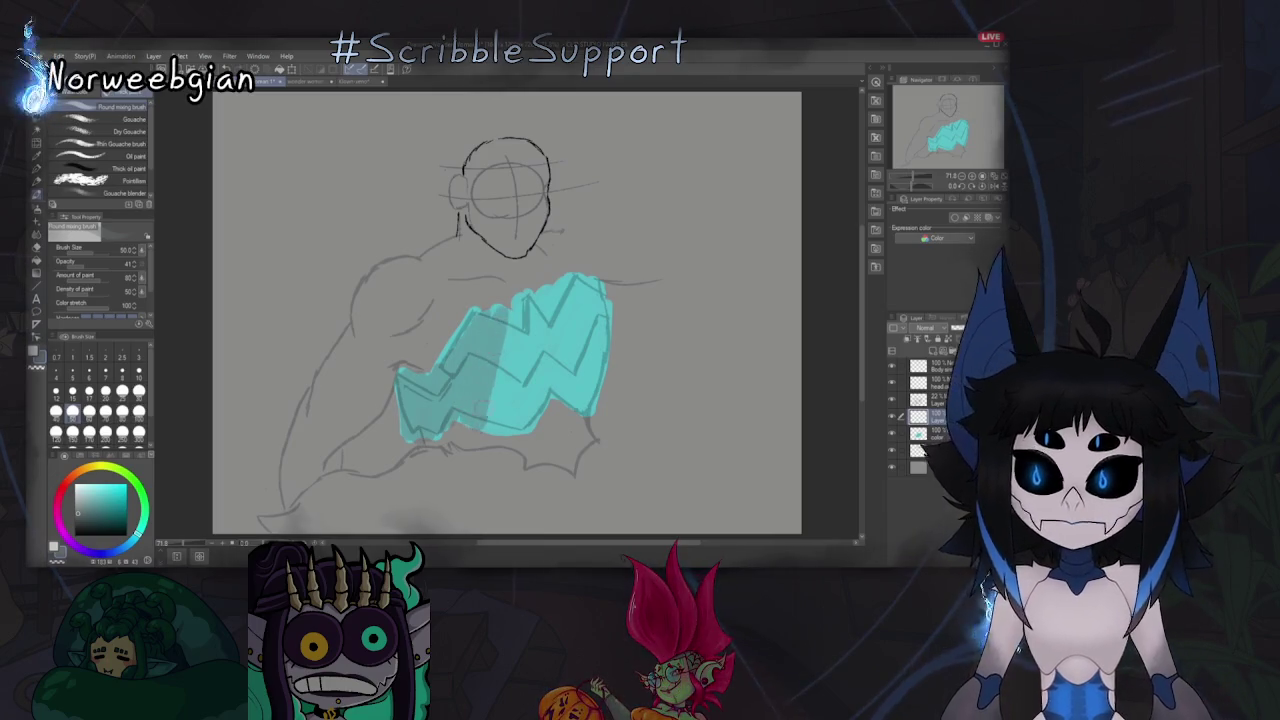
{"action": "left_click_drag", "start_coordinate": [524, 312], "coordinate": [488, 430]}
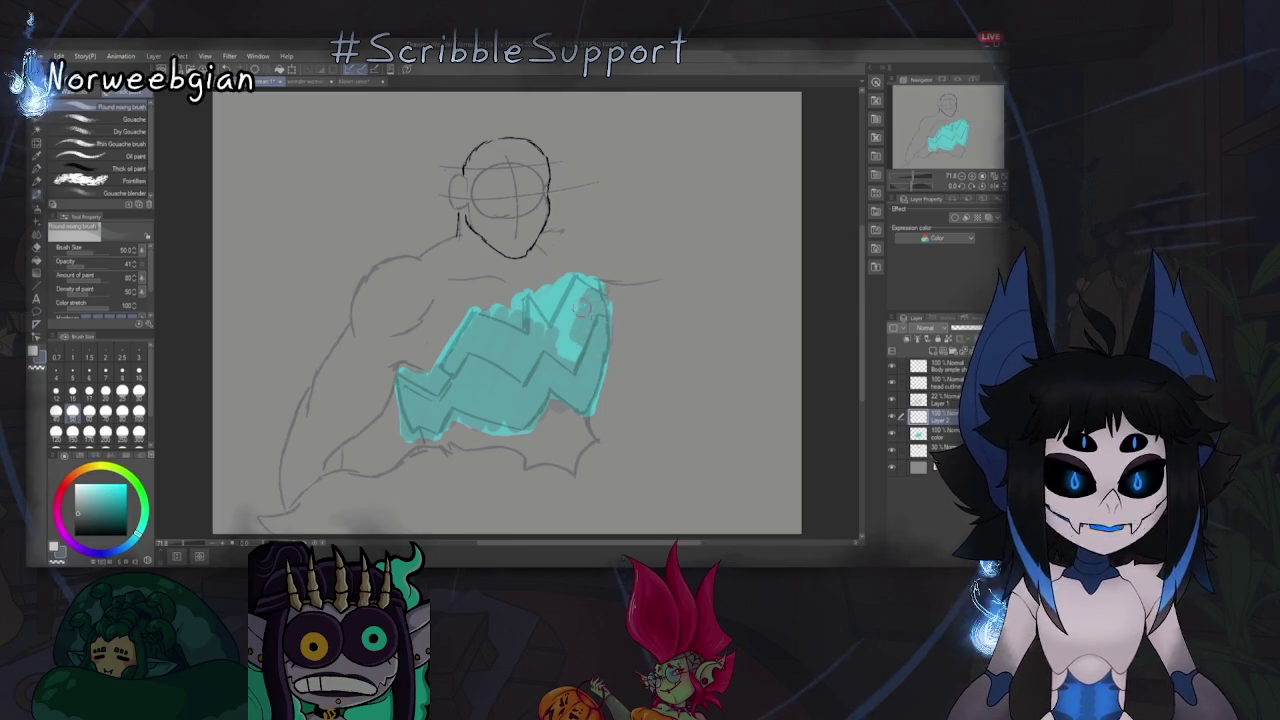
{"action": "left_click_drag", "start_coordinate": [548, 300], "coordinate": [530, 410]}
{"action": "left_click_drag", "start_coordinate": [580, 290], "coordinate": [560, 400]}
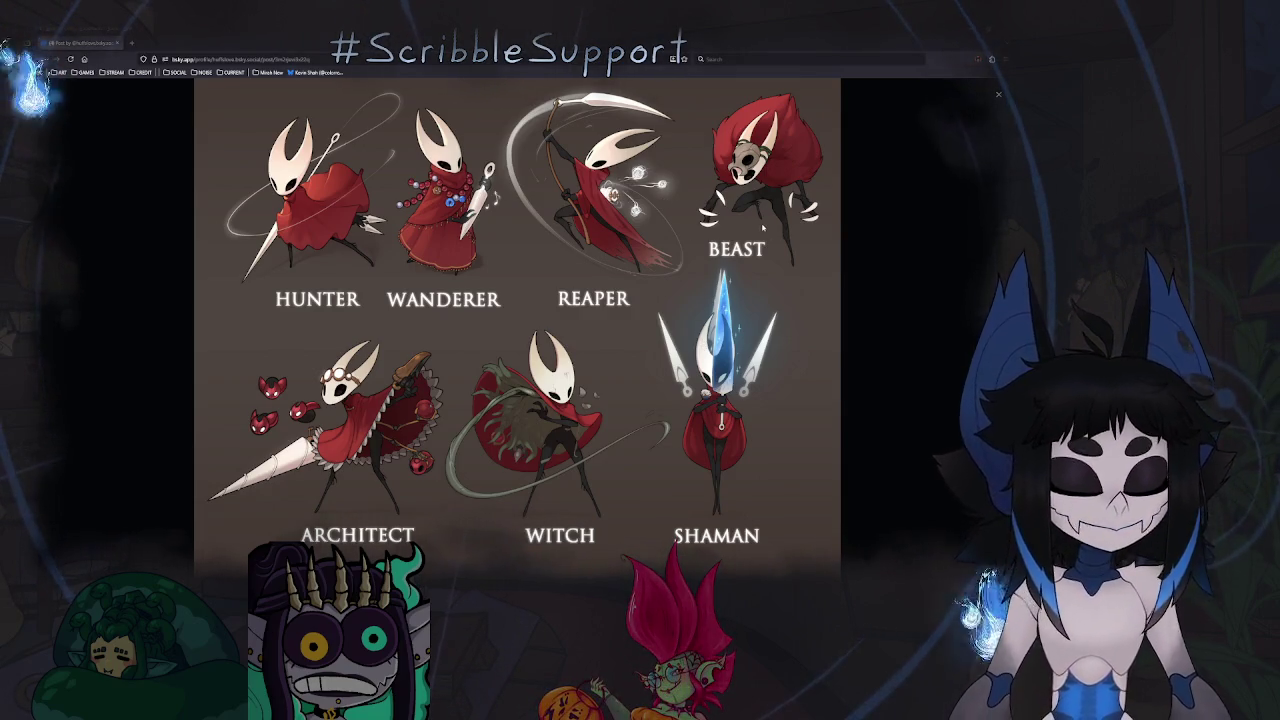
Shrink the full-screen browser window showing the crests artwork.
{"action": "key", "text": "super+Down"}
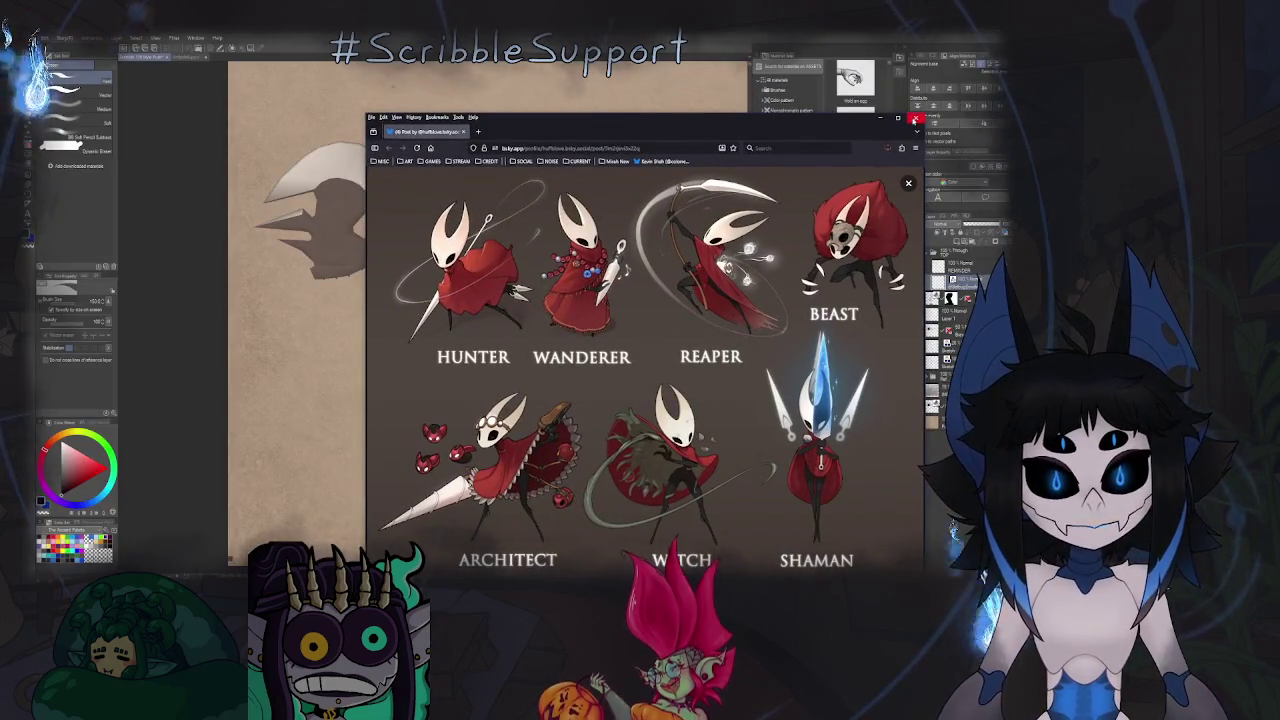
Minimize the browser to get back to the Clip Studio Paint canvas.
{"action": "key", "text": "super+Down"}
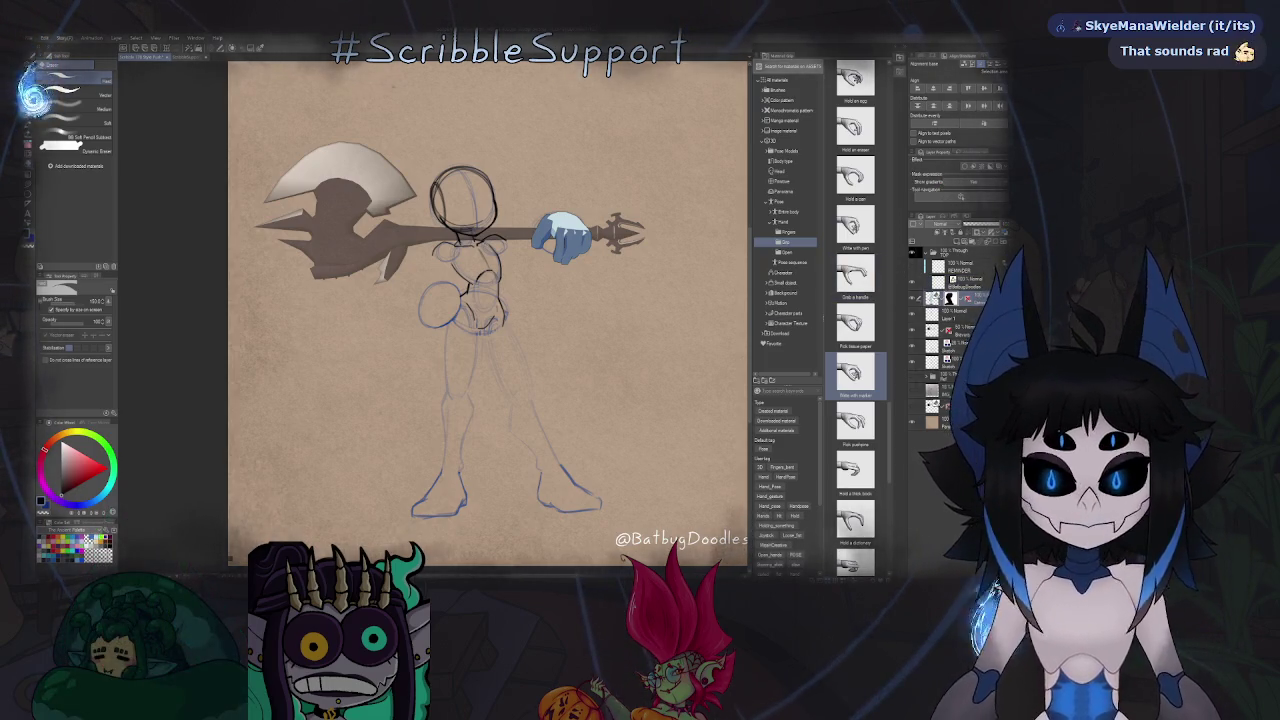
Dismiss a layer's options menu and drop a 3D drawing figure onto the canvas.
{"action": "right_click", "coordinate": [945, 298]}
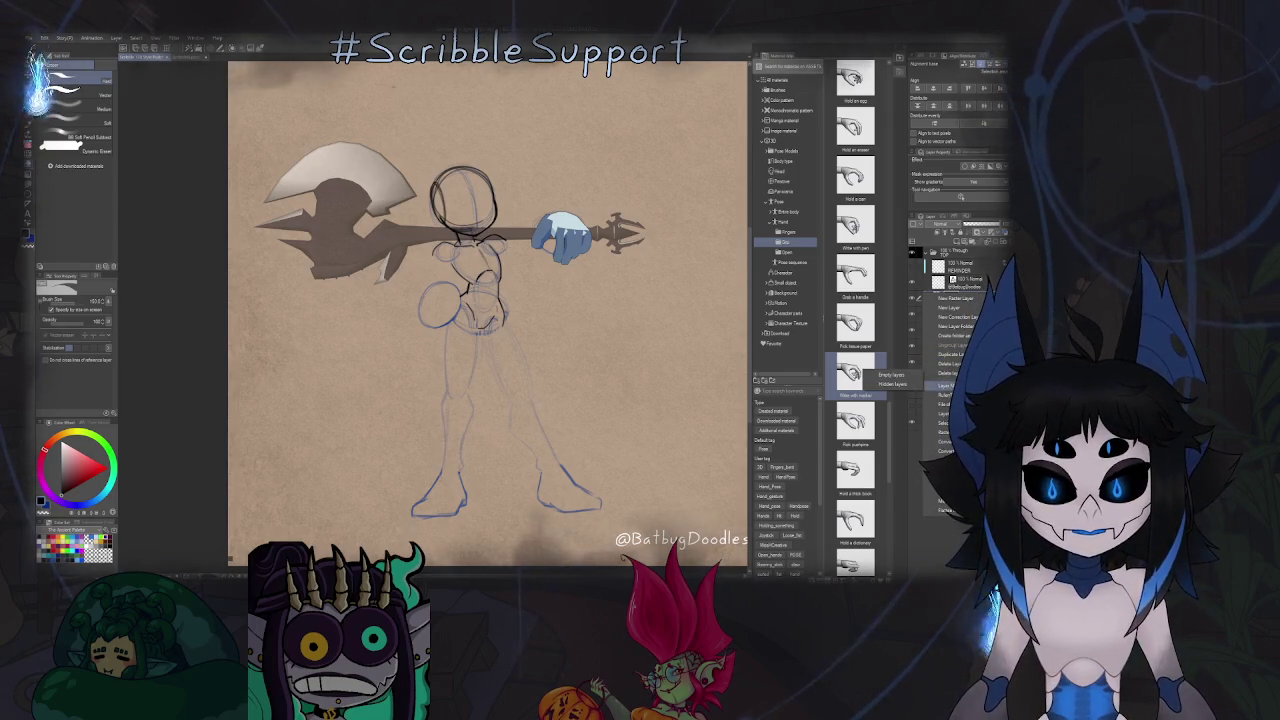
{"action": "left_click", "coordinate": [865, 408]}
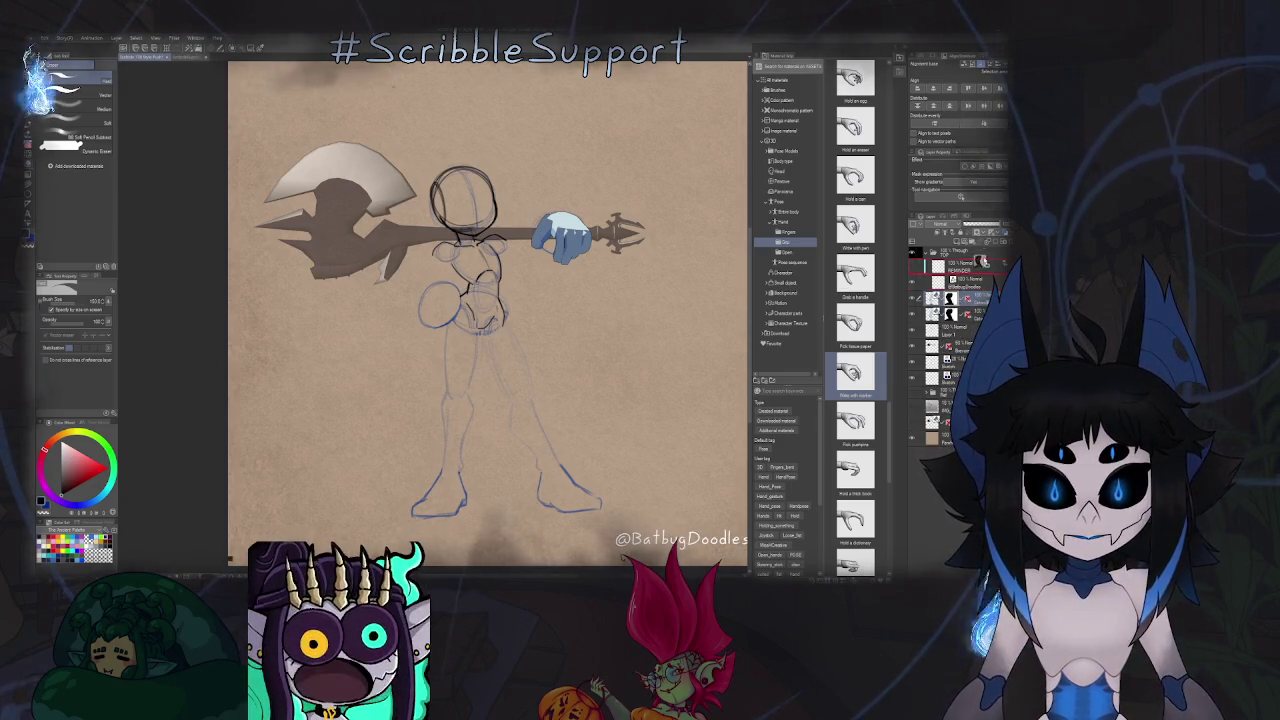
{"action": "left_click_drag", "start_coordinate": [855, 372], "coordinate": [460, 300]}
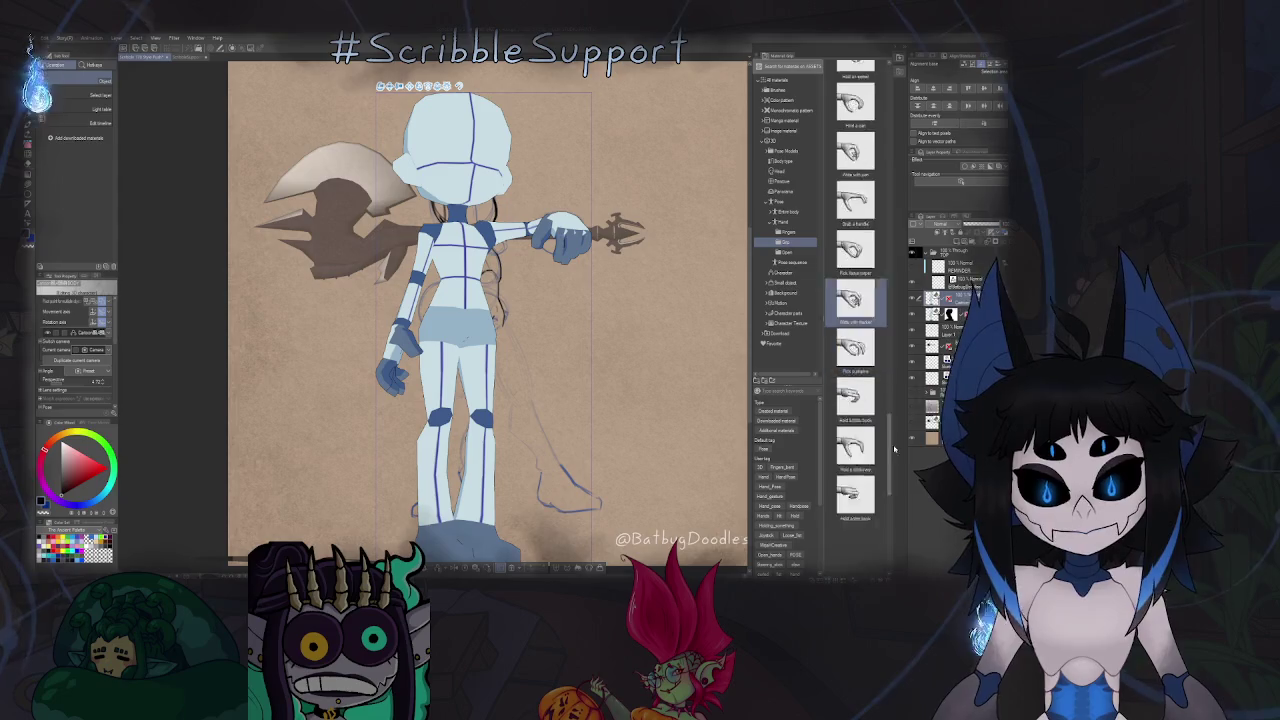
Browse the Fingers hand poses and apply one to the 3D figure's lowered hand.
{"action": "scroll", "coordinate": [870, 420], "scroll_direction": "down", "scroll_amount": 5}
{"action": "left_click", "coordinate": [790, 232]}
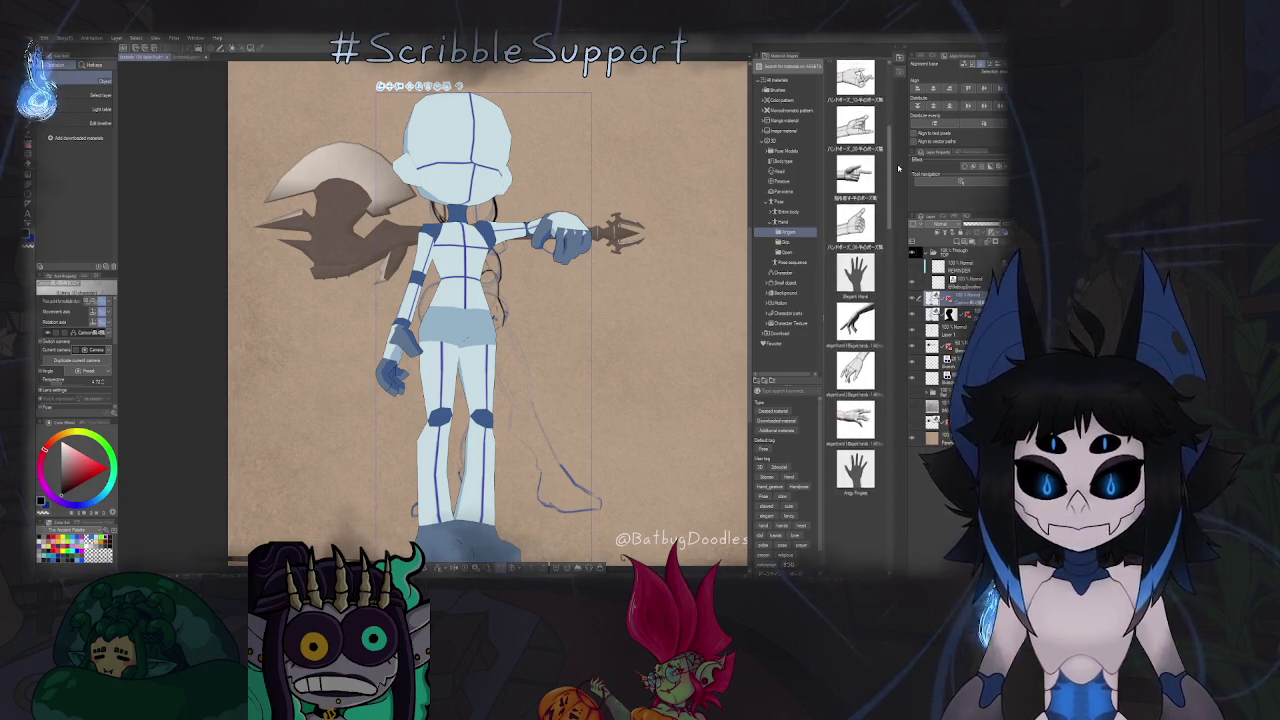
{"action": "scroll", "coordinate": [880, 300], "scroll_direction": "down", "scroll_amount": 3}
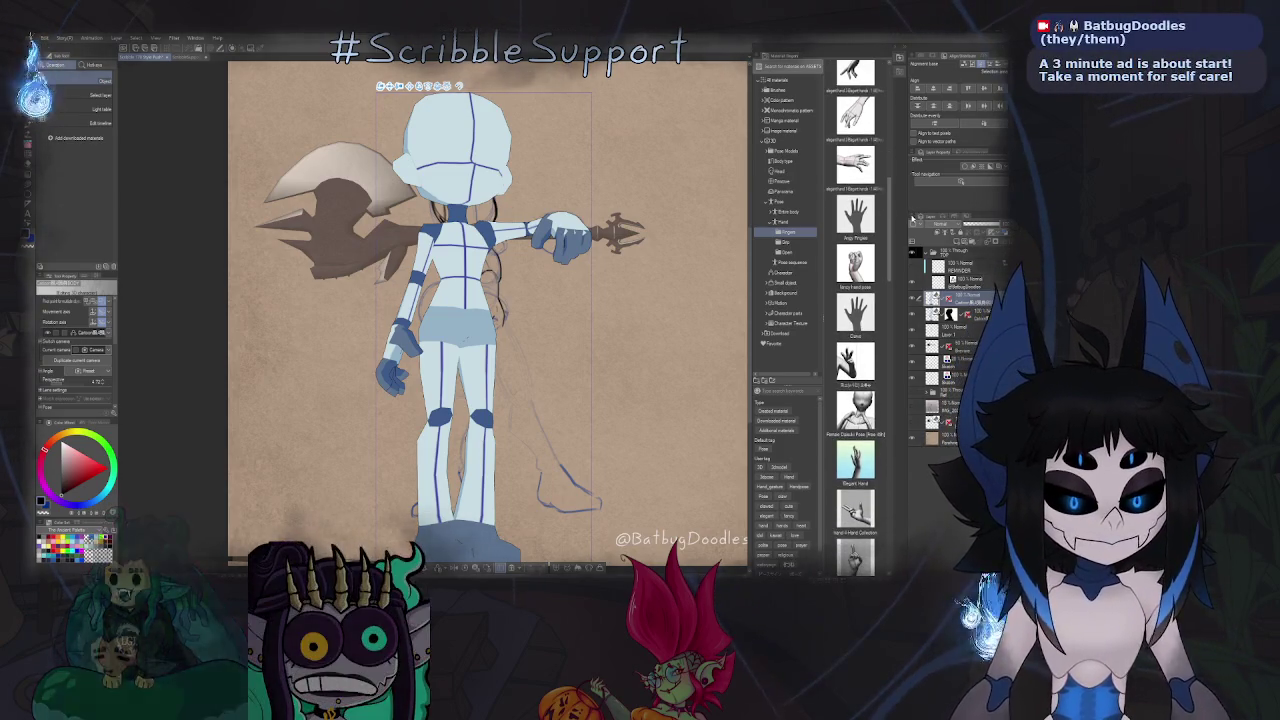
{"action": "scroll", "coordinate": [855, 320], "scroll_direction": "down", "scroll_amount": 3}
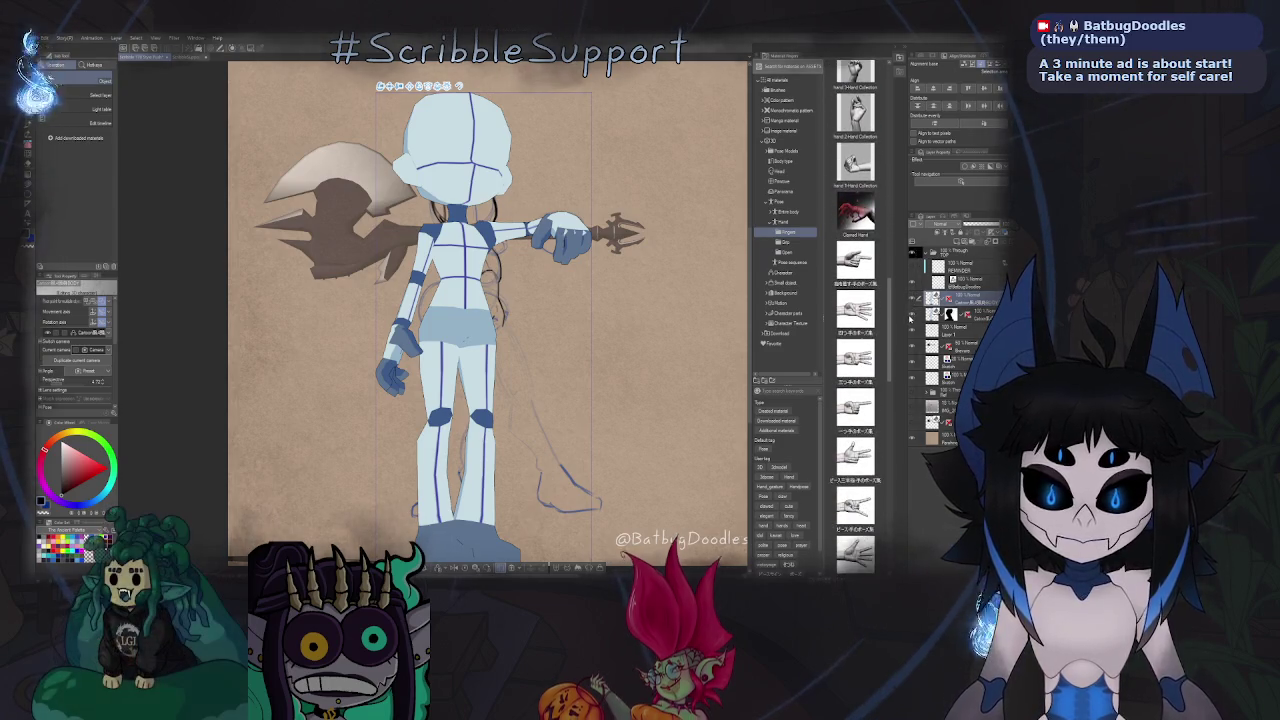
{"action": "scroll", "coordinate": [880, 330], "scroll_direction": "down", "scroll_amount": 5}
{"action": "mouse_move", "coordinate": [907, 358]}
{"action": "left_mouse_down"}
{"action": "mouse_move", "coordinate": [919, 488]}
{"action": "mouse_move", "coordinate": [896, 402]}
{"action": "left_mouse_up"}
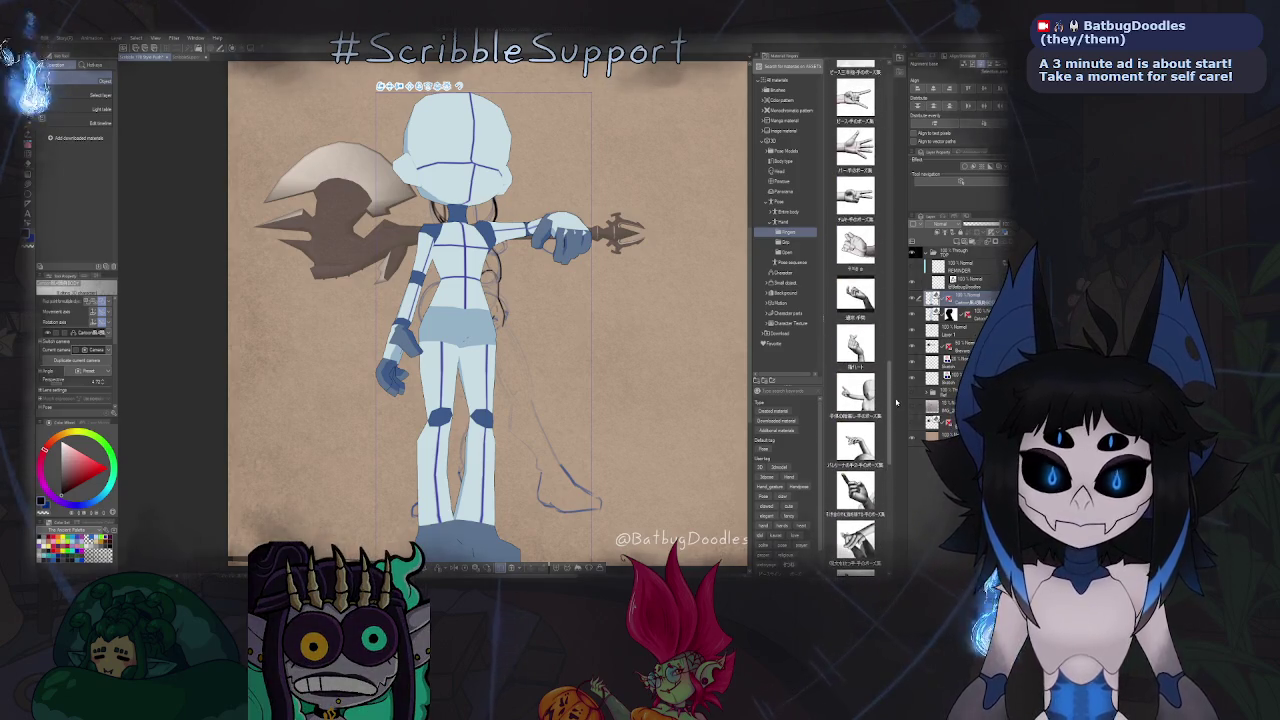
{"action": "left_click_drag", "start_coordinate": [393, 326], "coordinate": [449, 361]}
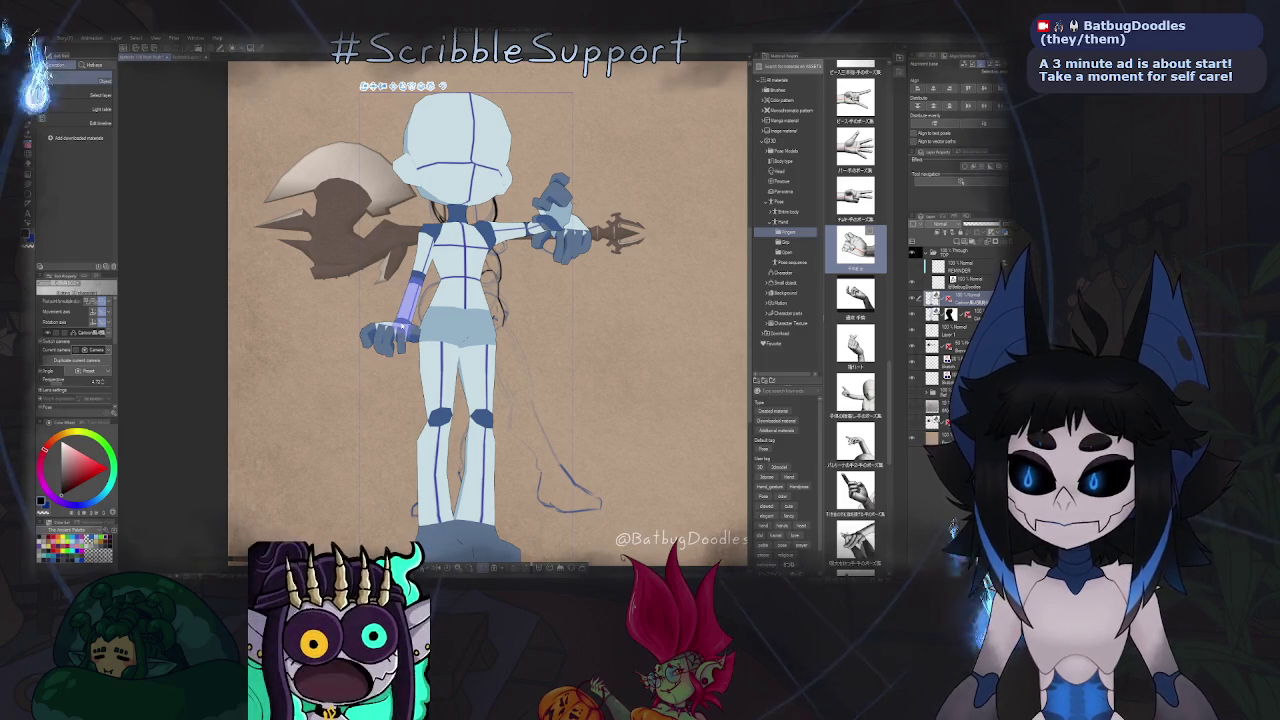
Rotate the 3D figure's left hand to a new angle and twist it slightly.
{"action": "left_click", "coordinate": [393, 330]}
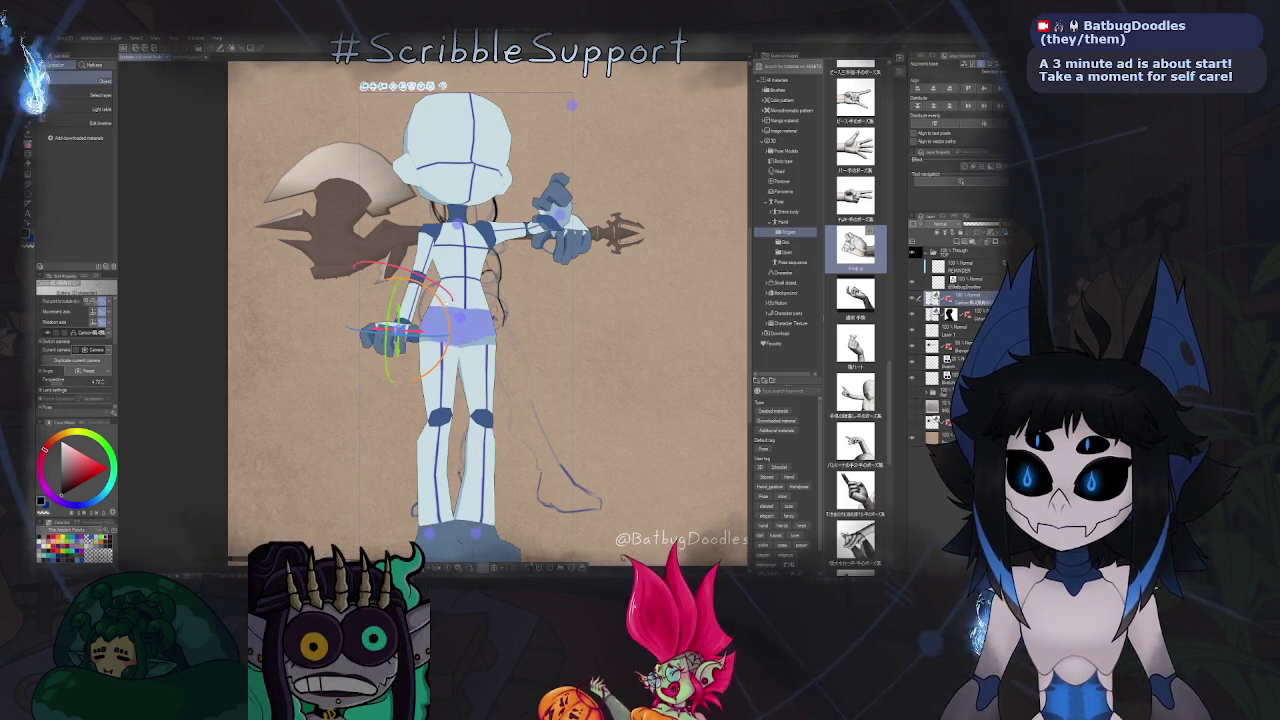
{"action": "mouse_move", "coordinate": [372, 270]}
{"action": "left_mouse_down"}
{"action": "mouse_move", "coordinate": [489, 366]}
{"action": "mouse_move", "coordinate": [471, 369]}
{"action": "mouse_move", "coordinate": [455, 305]}
{"action": "left_mouse_up"}
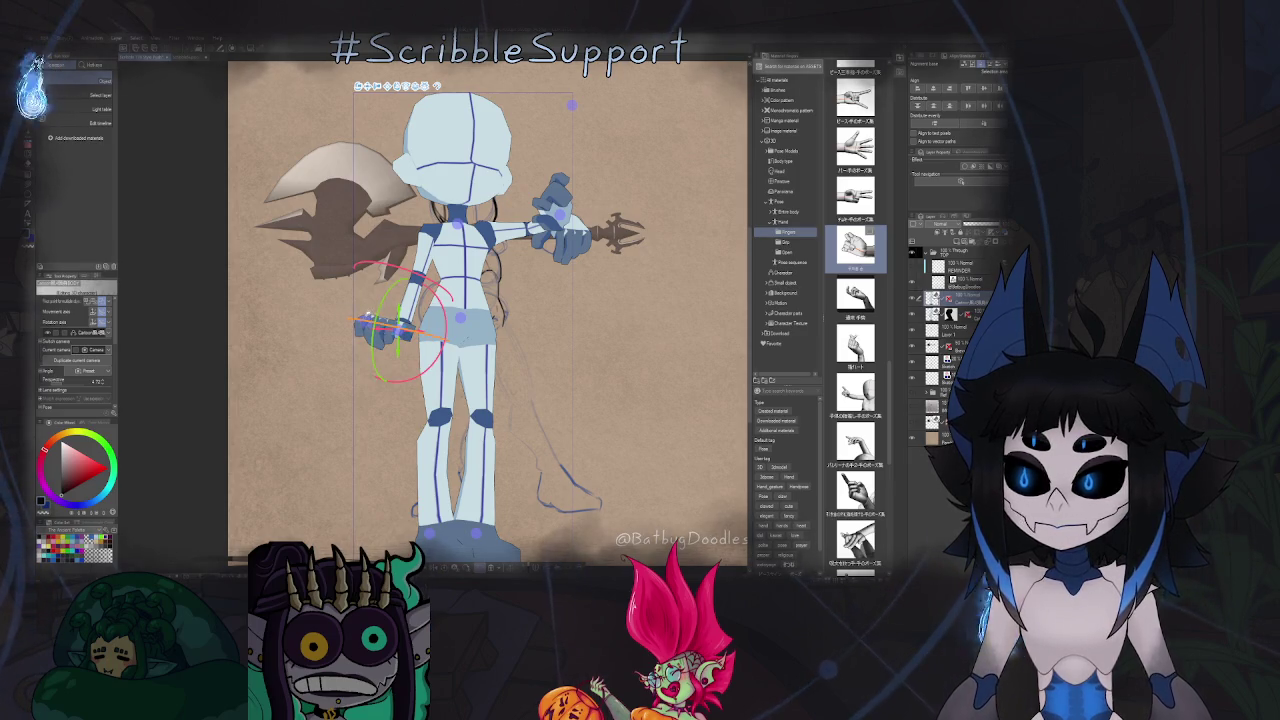
{"action": "left_click", "coordinate": [367, 317]}
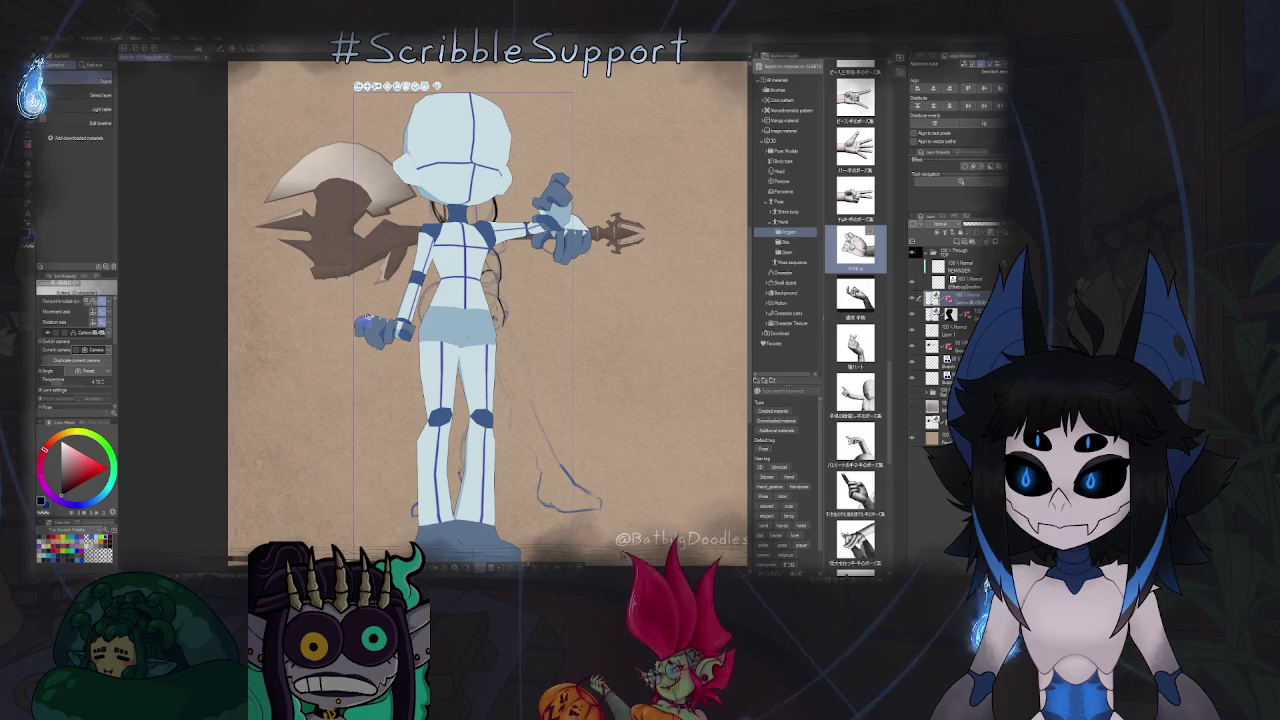
{"action": "left_click", "coordinate": [367, 318]}
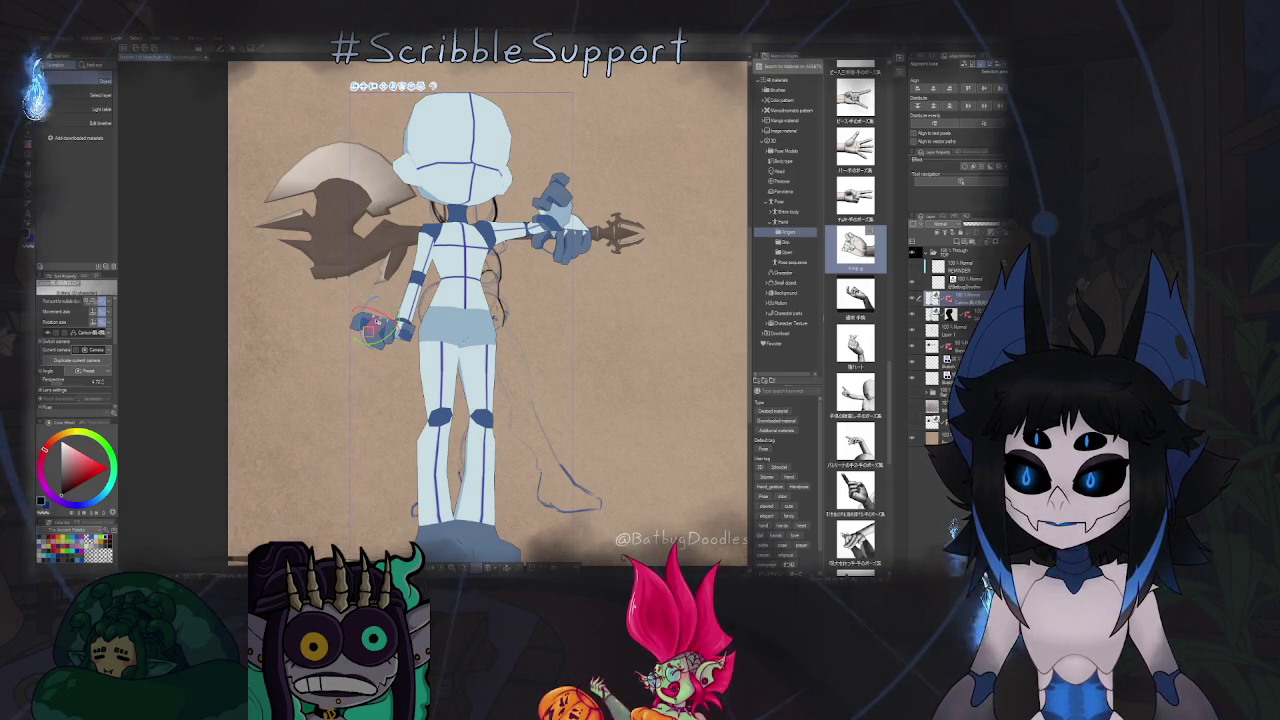
{"action": "left_click_drag", "start_coordinate": [371, 301], "coordinate": [393, 298]}
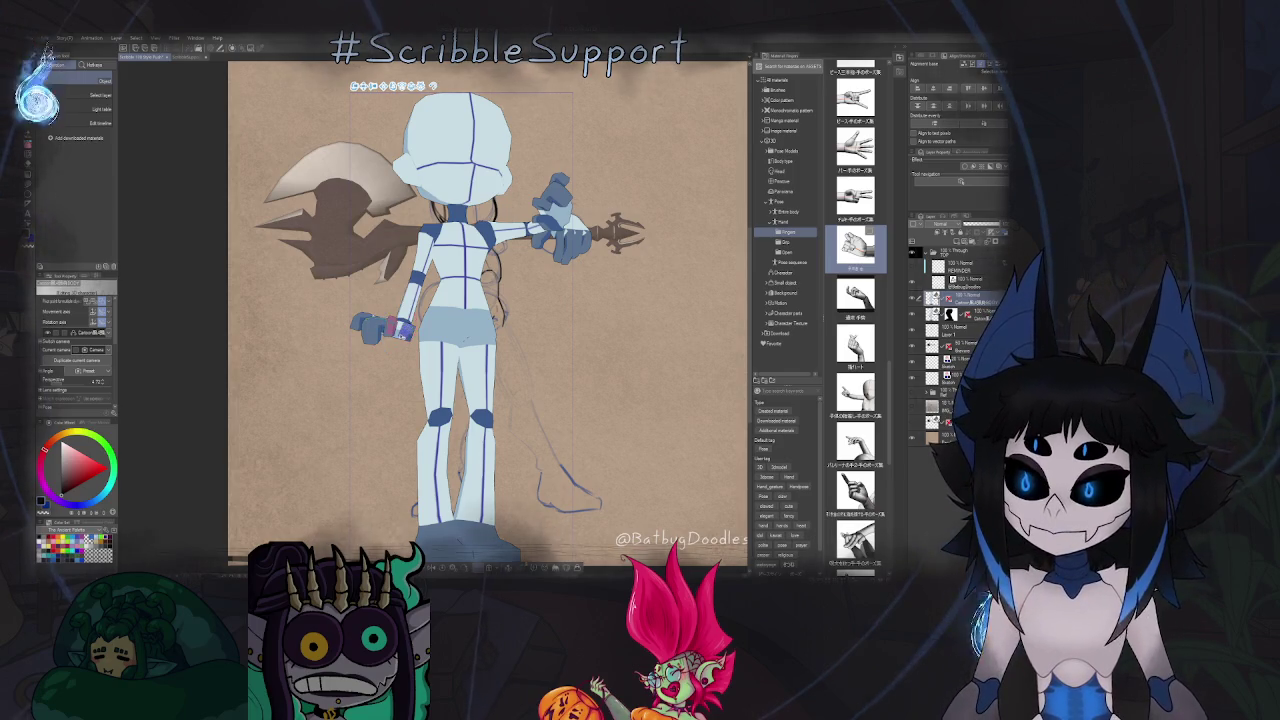
Move the figure's left hand inward toward the body.
{"action": "left_click", "coordinate": [405, 330]}
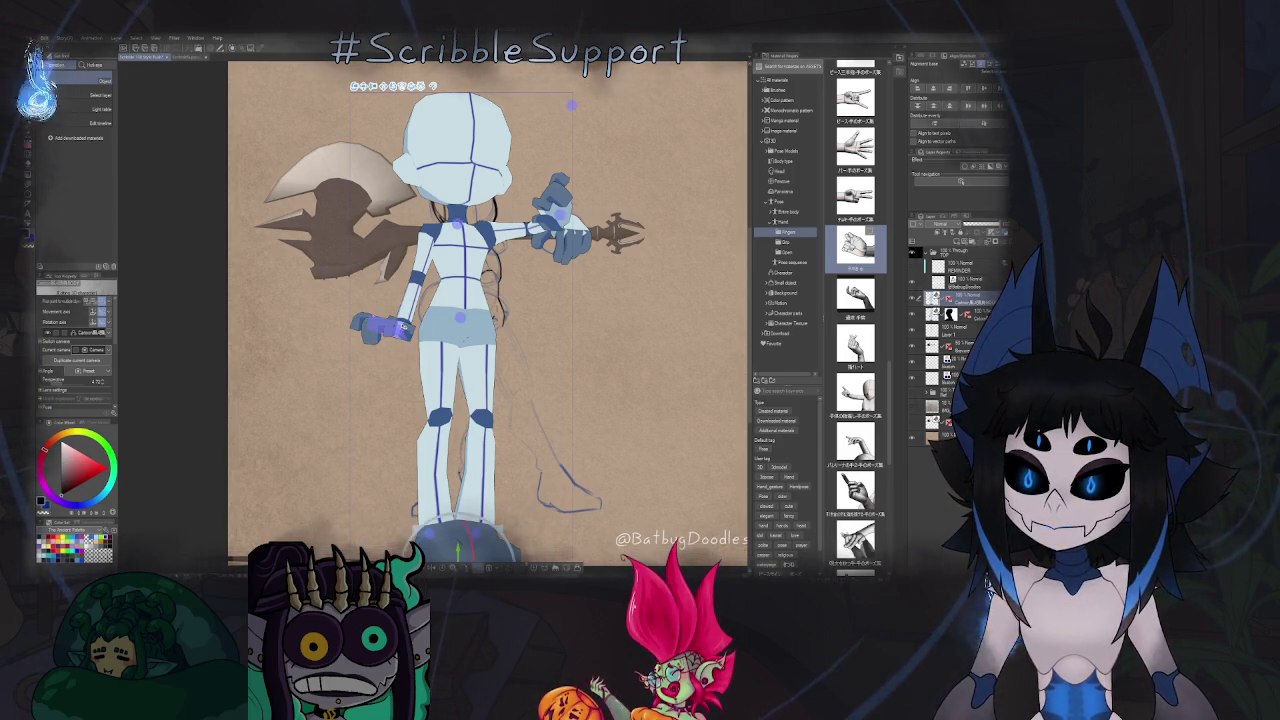
{"action": "left_click", "coordinate": [398, 329]}
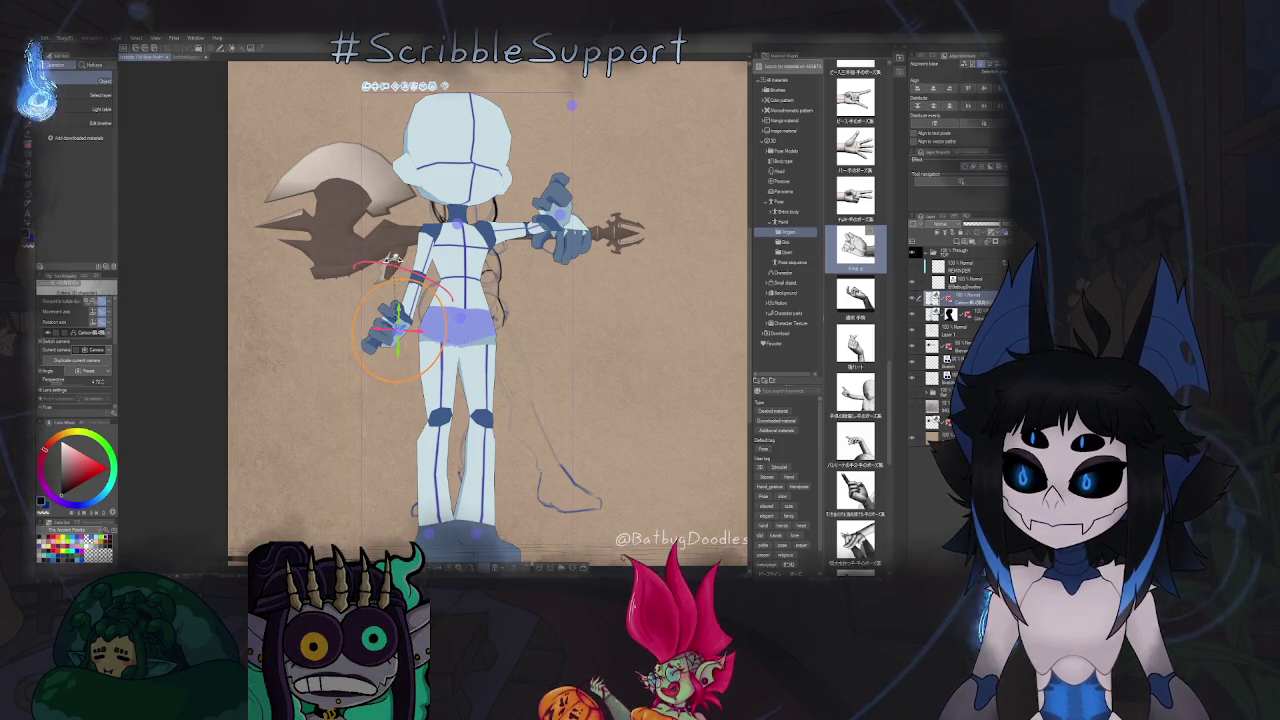
{"action": "mouse_move", "coordinate": [462, 383]}
{"action": "left_mouse_down"}
{"action": "mouse_move", "coordinate": [466, 296]}
{"action": "mouse_move", "coordinate": [432, 288]}
{"action": "mouse_move", "coordinate": [437, 258]}
{"action": "mouse_move", "coordinate": [445, 290]}
{"action": "left_mouse_up"}
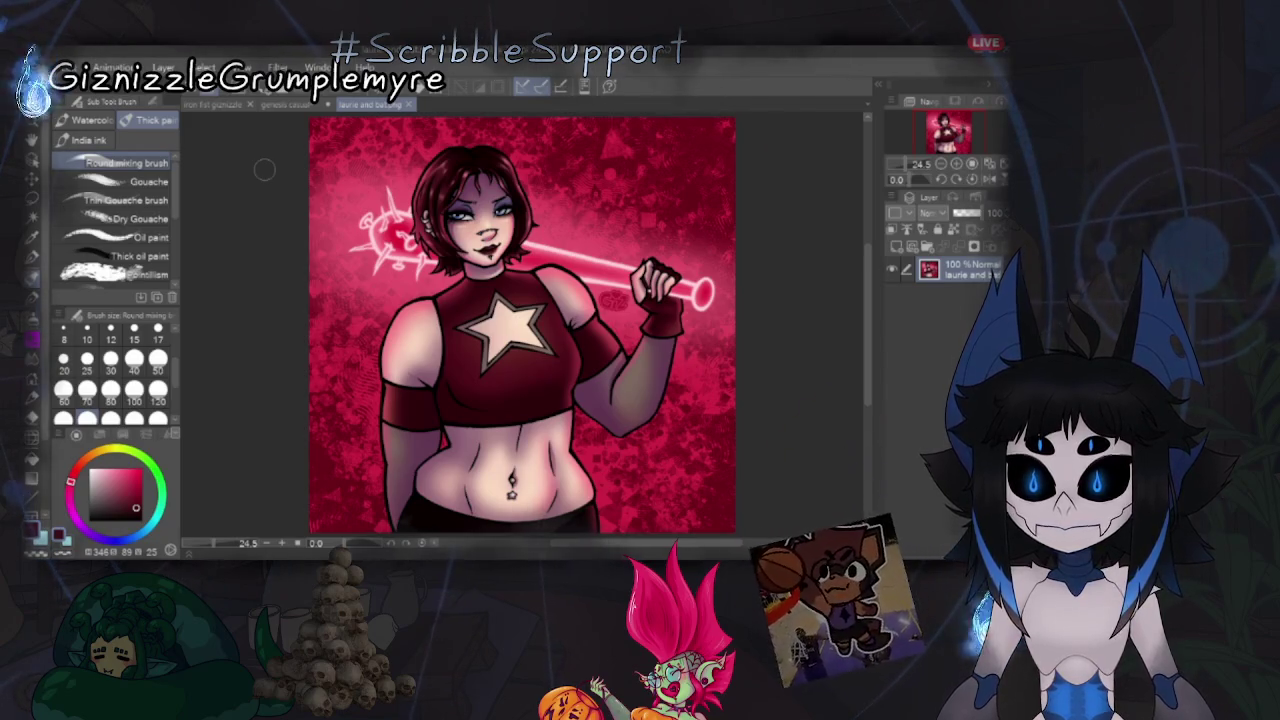
{"action": "left_click", "coordinate": [288, 104]}
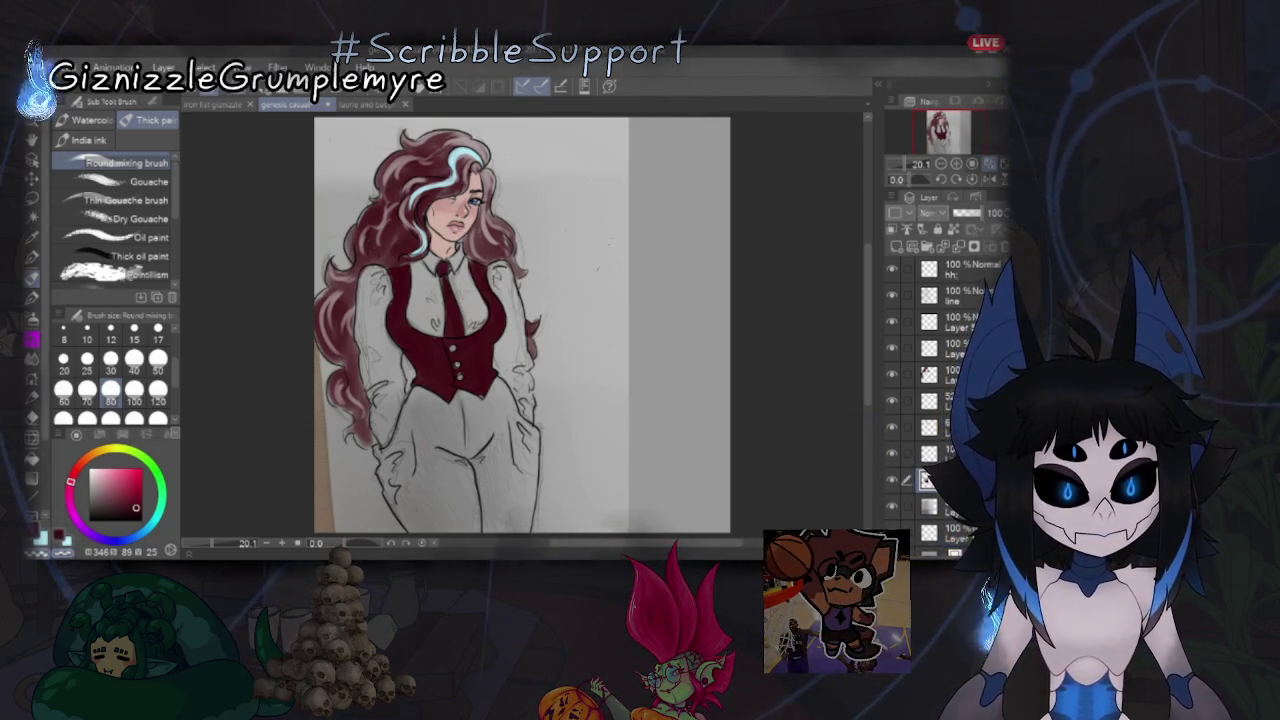
Fill the character's trousers dark red, covering the right, left, upper and lower-left areas.
{"action": "left_click_drag", "start_coordinate": [406, 402], "coordinate": [465, 525]}
{"action": "left_click_drag", "start_coordinate": [480, 415], "coordinate": [493, 518]}
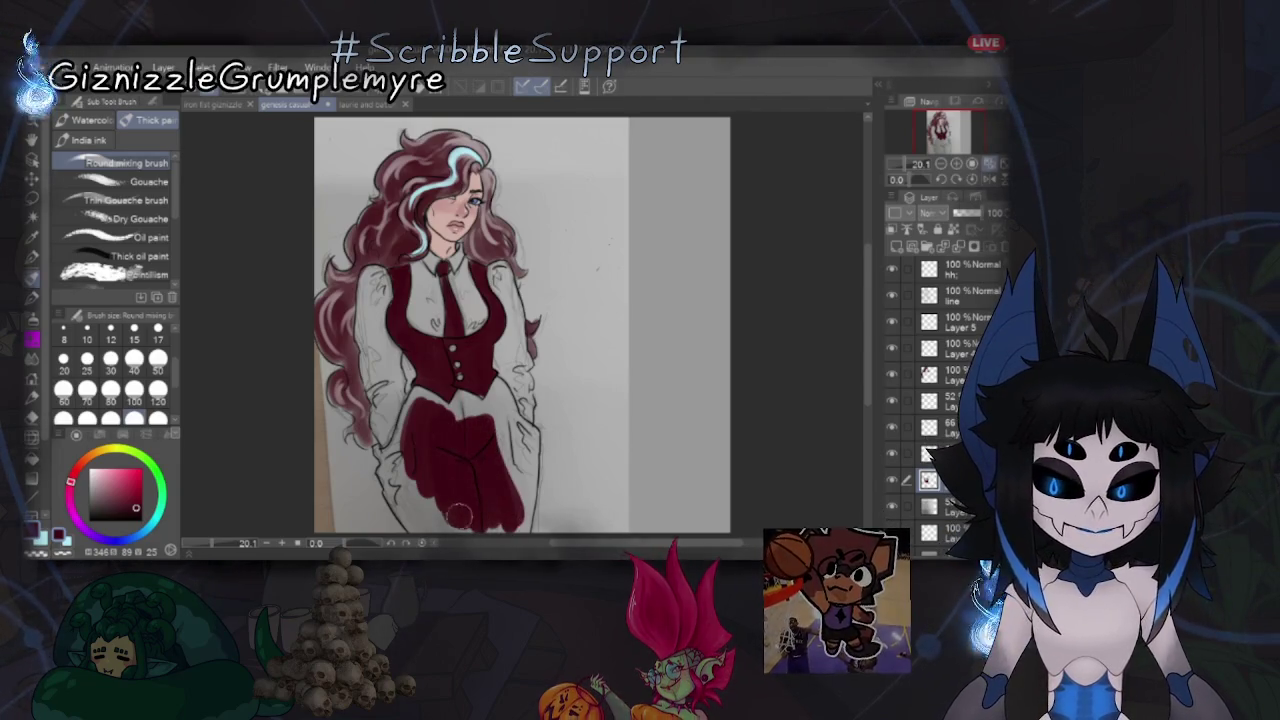
{"action": "left_click_drag", "start_coordinate": [405, 455], "coordinate": [400, 525]}
{"action": "mouse_move", "coordinate": [425, 413]}
{"action": "left_mouse_down"}
{"action": "mouse_move", "coordinate": [507, 433]}
{"action": "mouse_move", "coordinate": [522, 493]}
{"action": "left_mouse_up"}
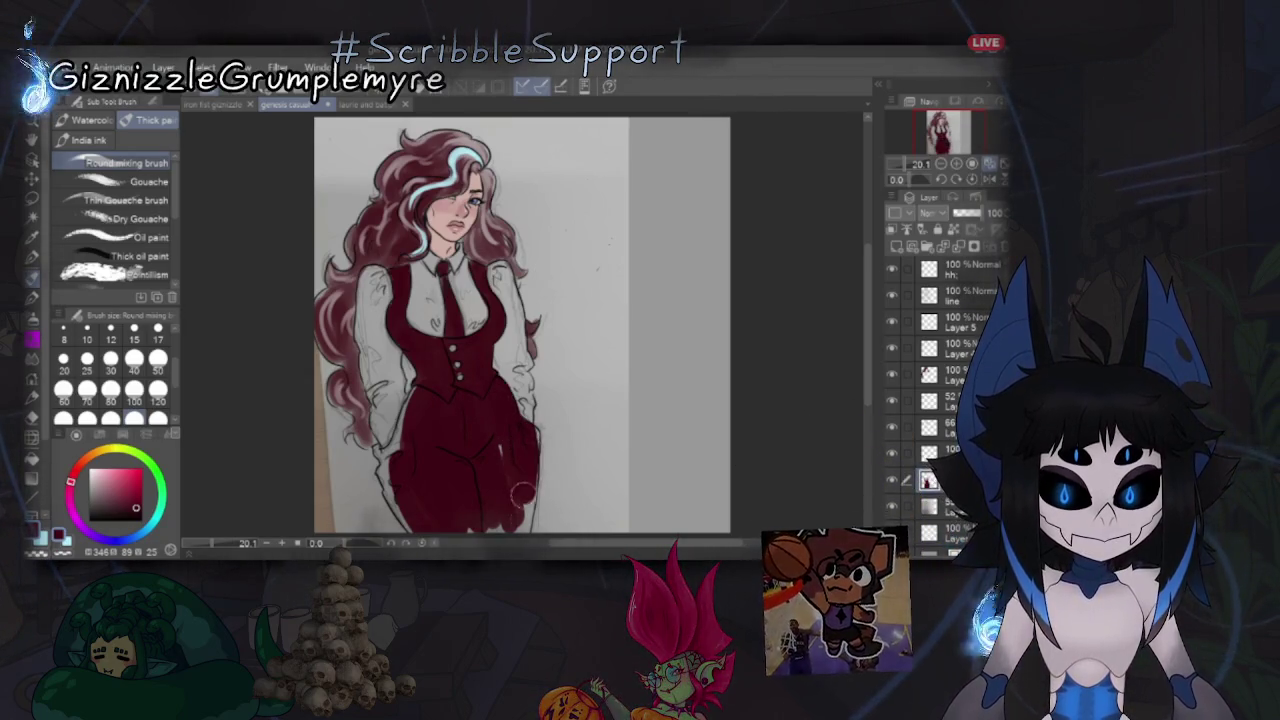
{"action": "left_click_drag", "start_coordinate": [392, 478], "coordinate": [406, 507]}
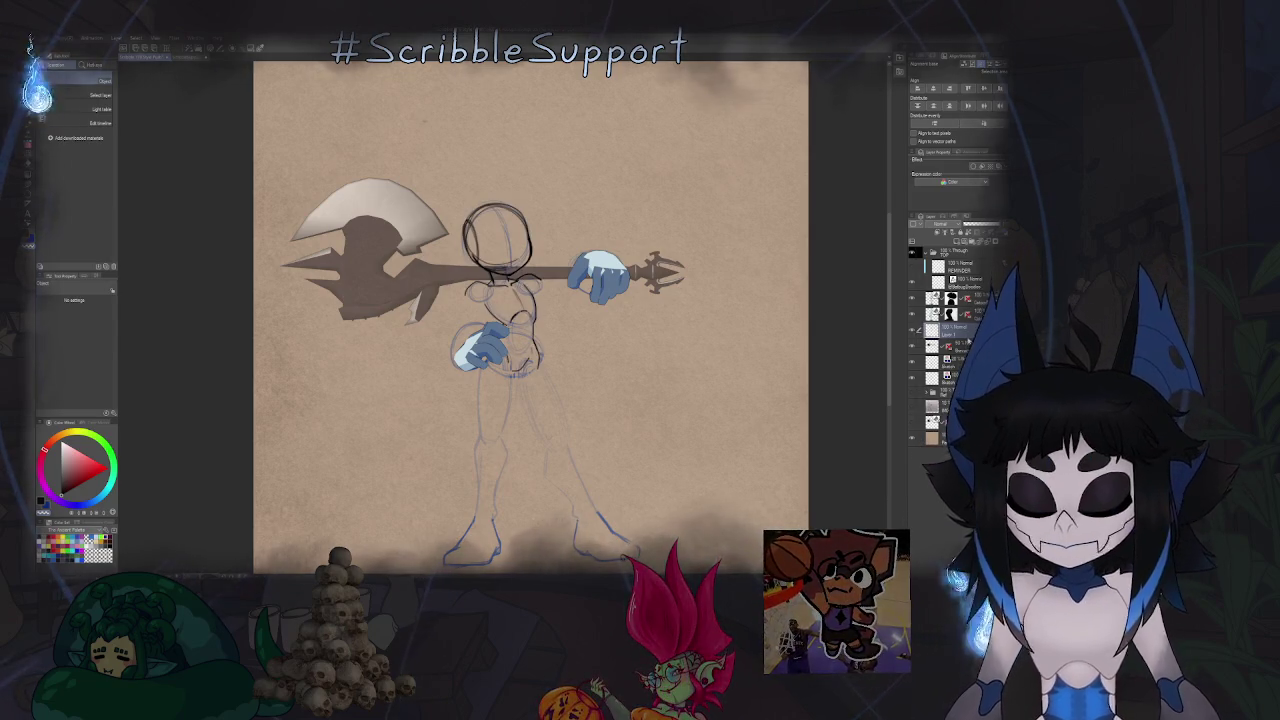
Switch to the pen tool, then recentre and zoom in on the character sketch.
{"action": "key", "text": "p"}
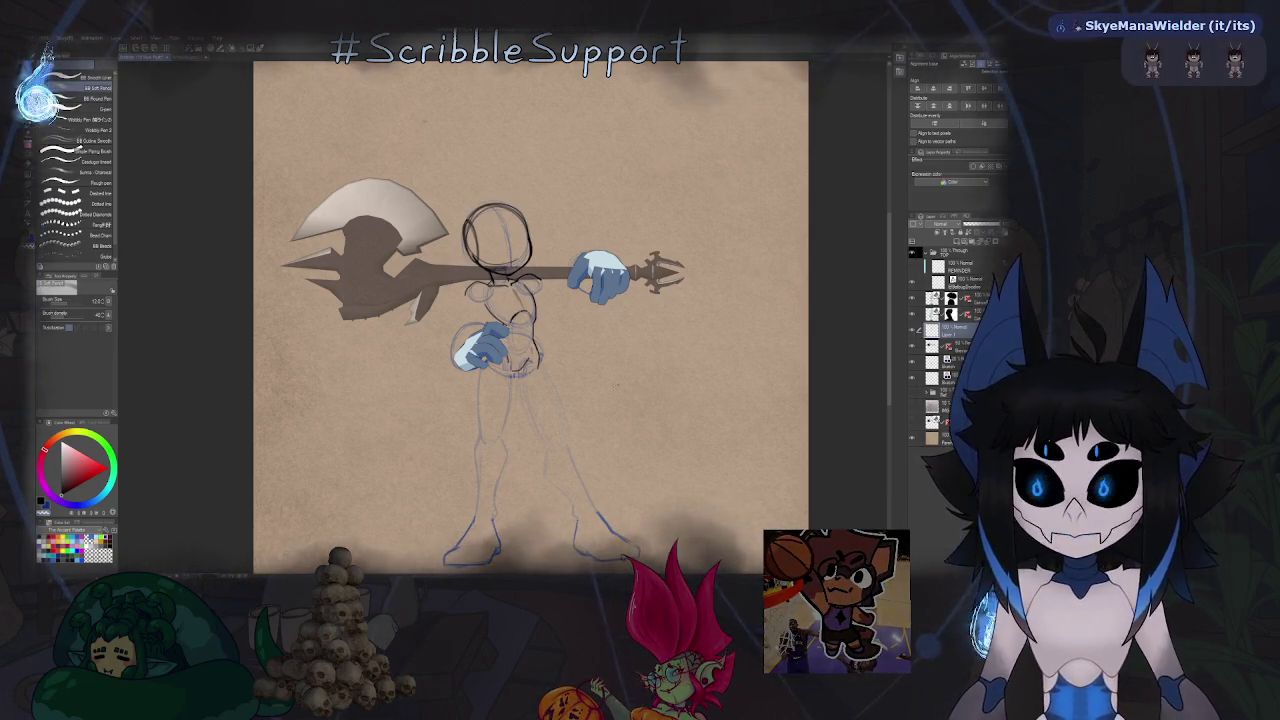
{"action": "mouse_move", "coordinate": [505, 273]}
{"action": "left_mouse_down"}
{"action": "mouse_move", "coordinate": [519, 233]}
{"action": "mouse_move", "coordinate": [495, 266]}
{"action": "left_mouse_up"}
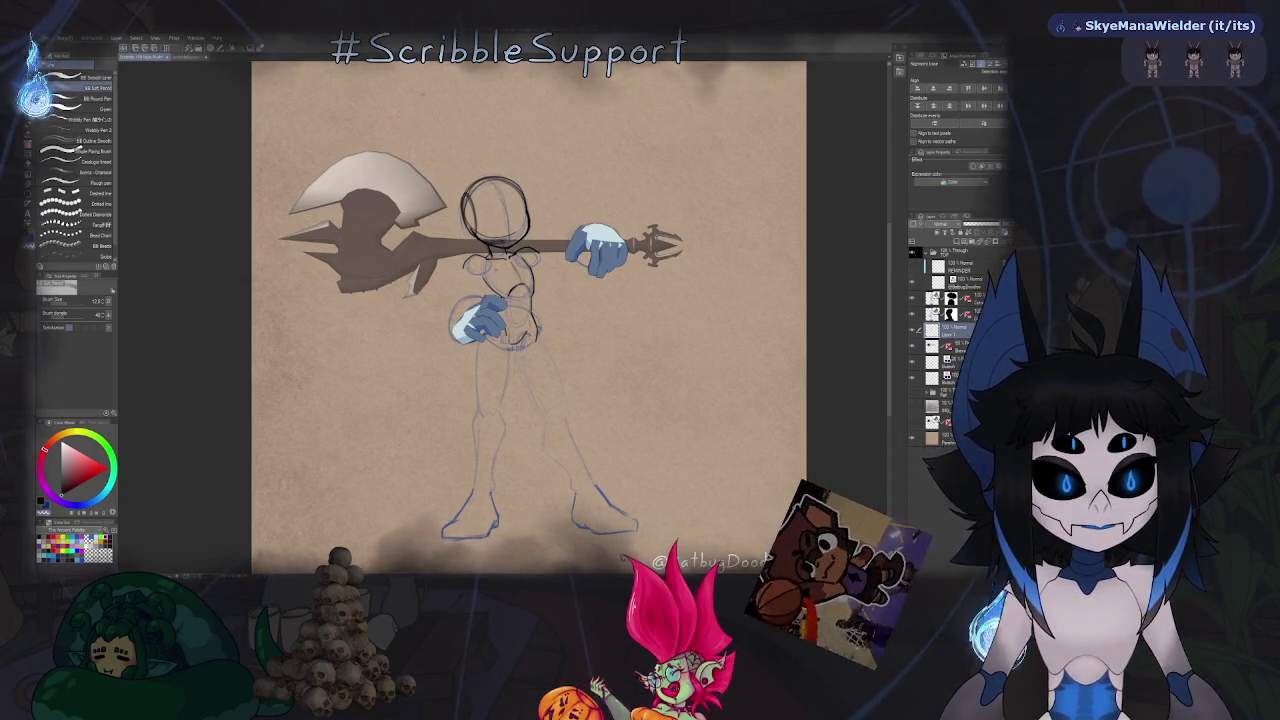
{"action": "left_click_drag", "start_coordinate": [495, 260], "coordinate": [471, 300]}
{"action": "scroll", "coordinate": [460, 337], "scroll_direction": "up", "scroll_amount": 2}
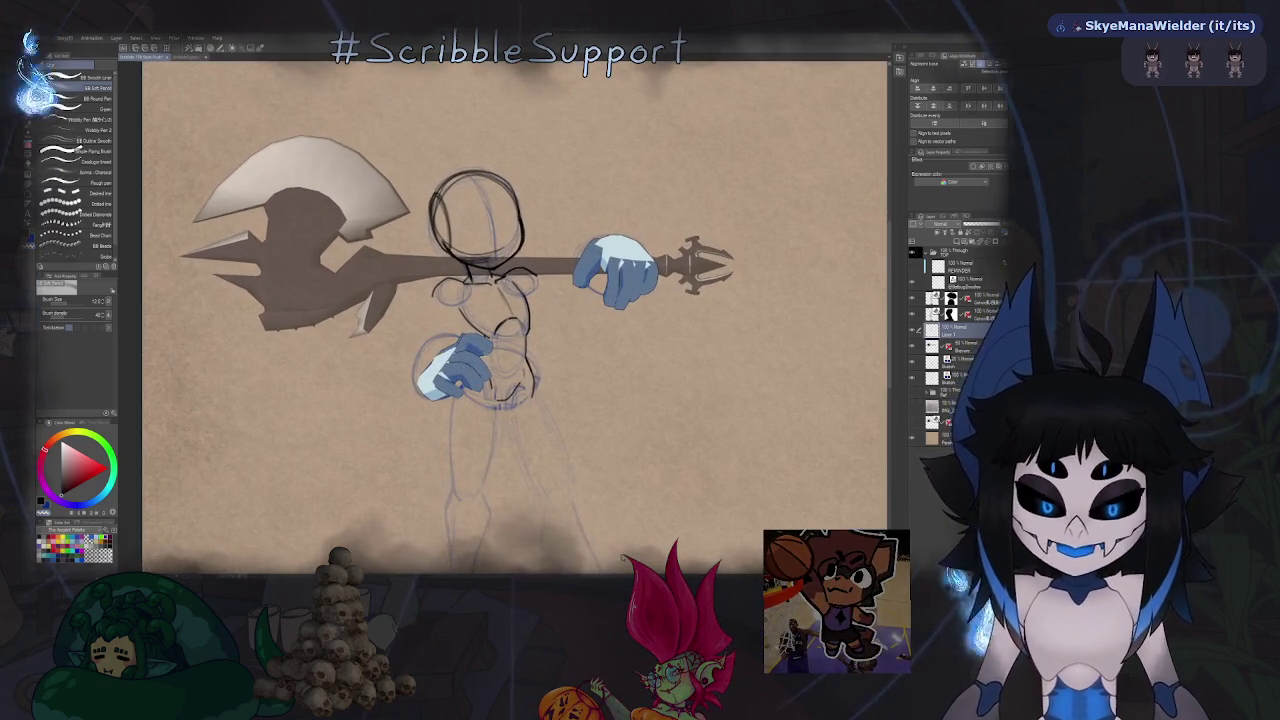
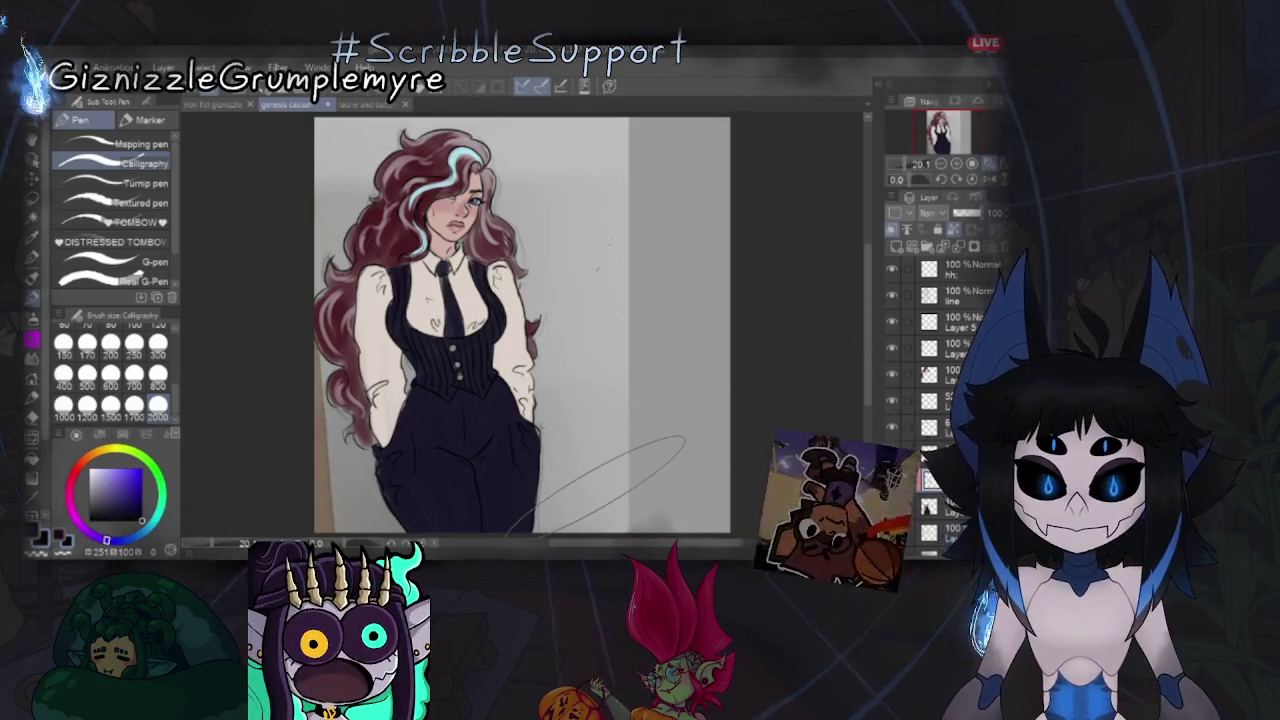
Mirror the view to check the figure and switch to the Round mixing brush.
{"action": "left_click", "coordinate": [987, 182]}
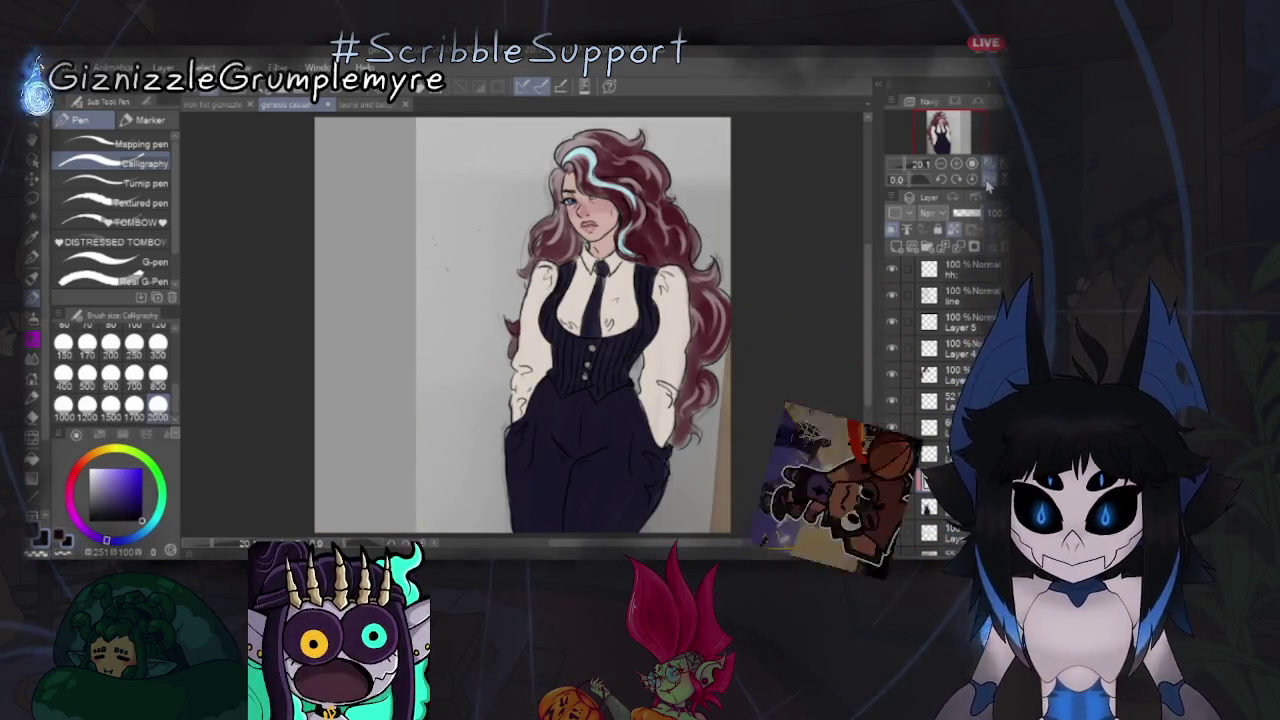
{"action": "left_click", "coordinate": [987, 182]}
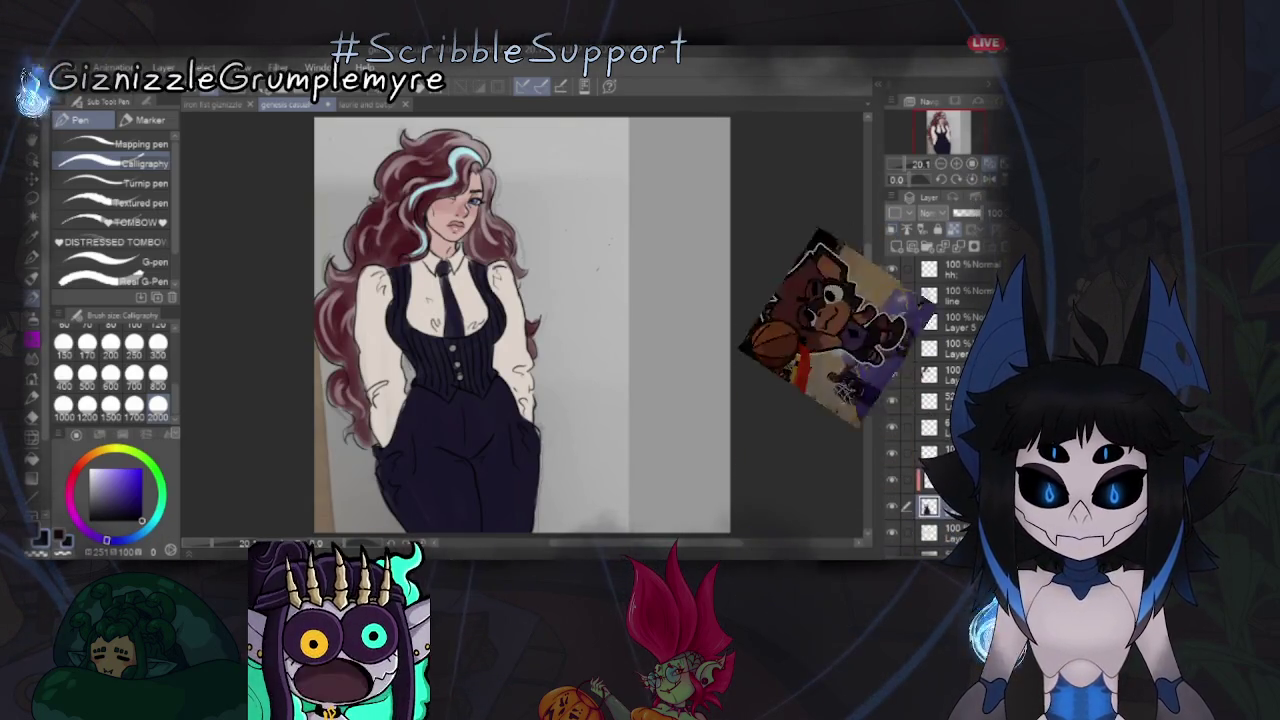
{"action": "key", "text": "b"}
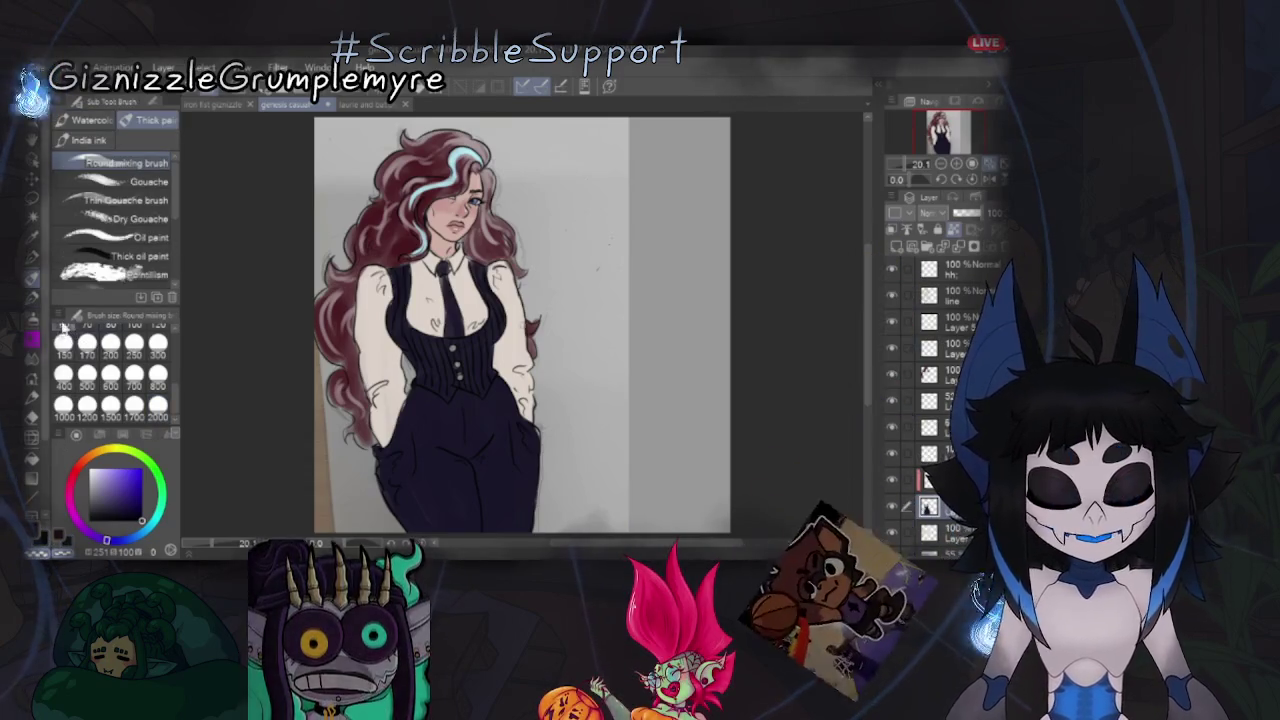
{"action": "key", "text": "ctrl+plus"}
{"action": "key", "text": "ctrl+plus"}
{"action": "key", "text": "ctrl+plus"}
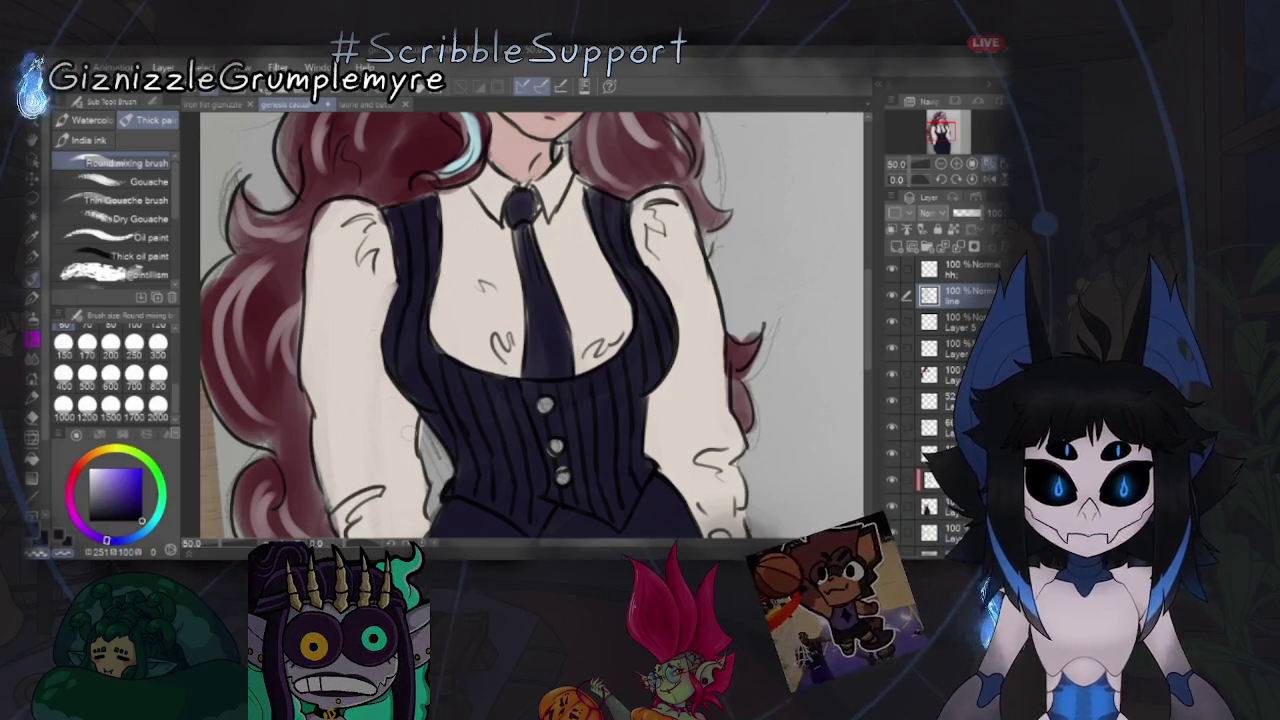
{"action": "key", "text": "ctrl+minus"}
Flip the view and zoom in close on the vest.
{"action": "key", "text": "h"}
{"action": "key", "text": "ctrl+minus"}
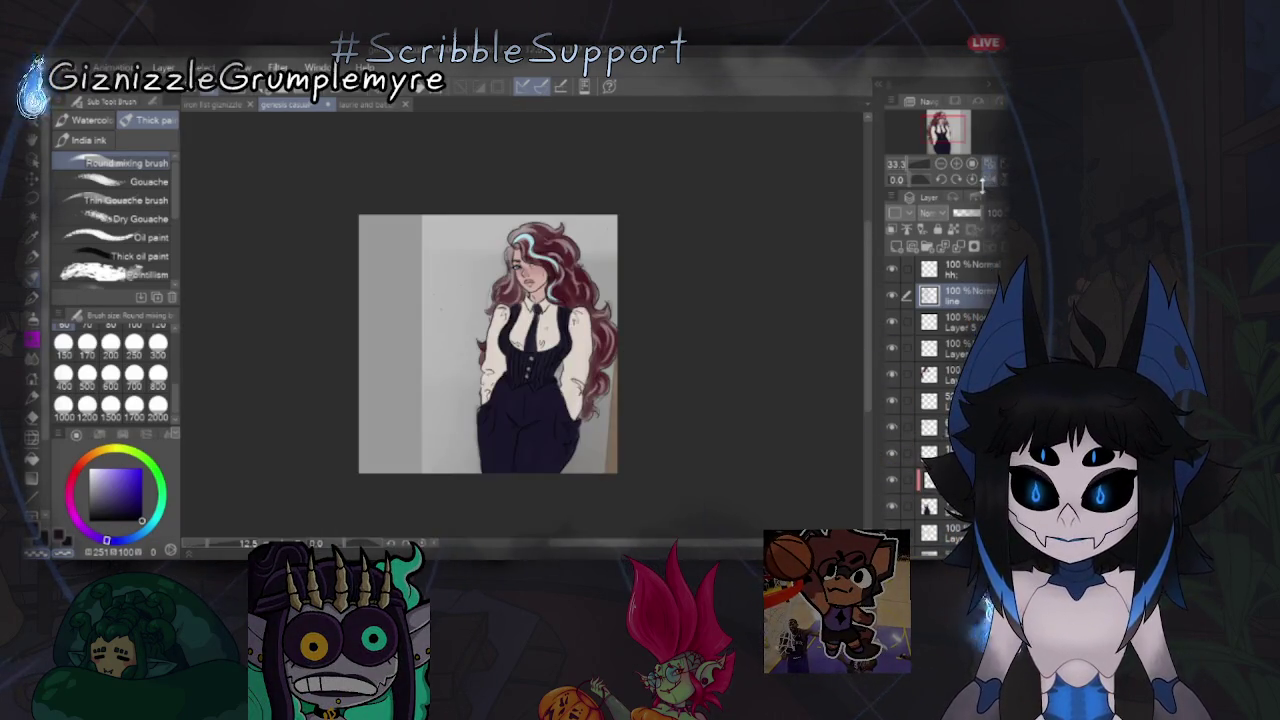
{"action": "key", "text": "ctrl+plus"}
{"action": "key", "text": "ctrl+plus"}
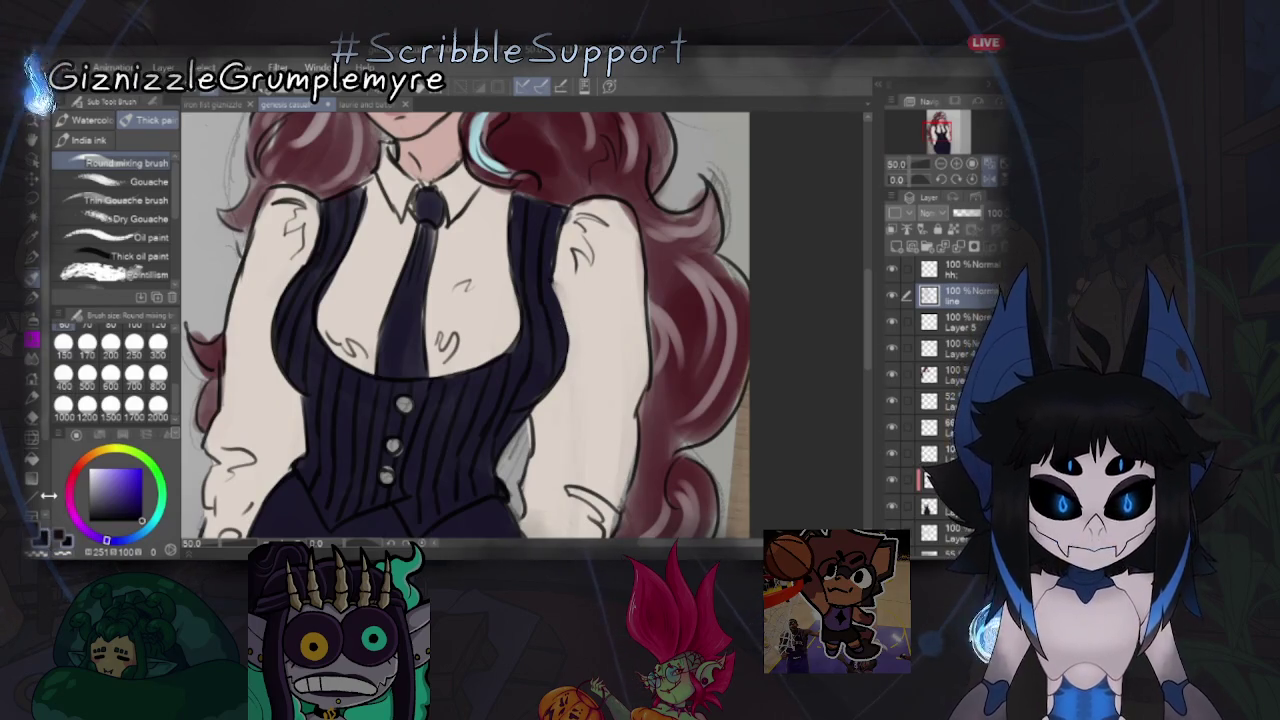
{"action": "scroll", "coordinate": [157, 372], "scroll_direction": "up", "scroll_amount": 5}
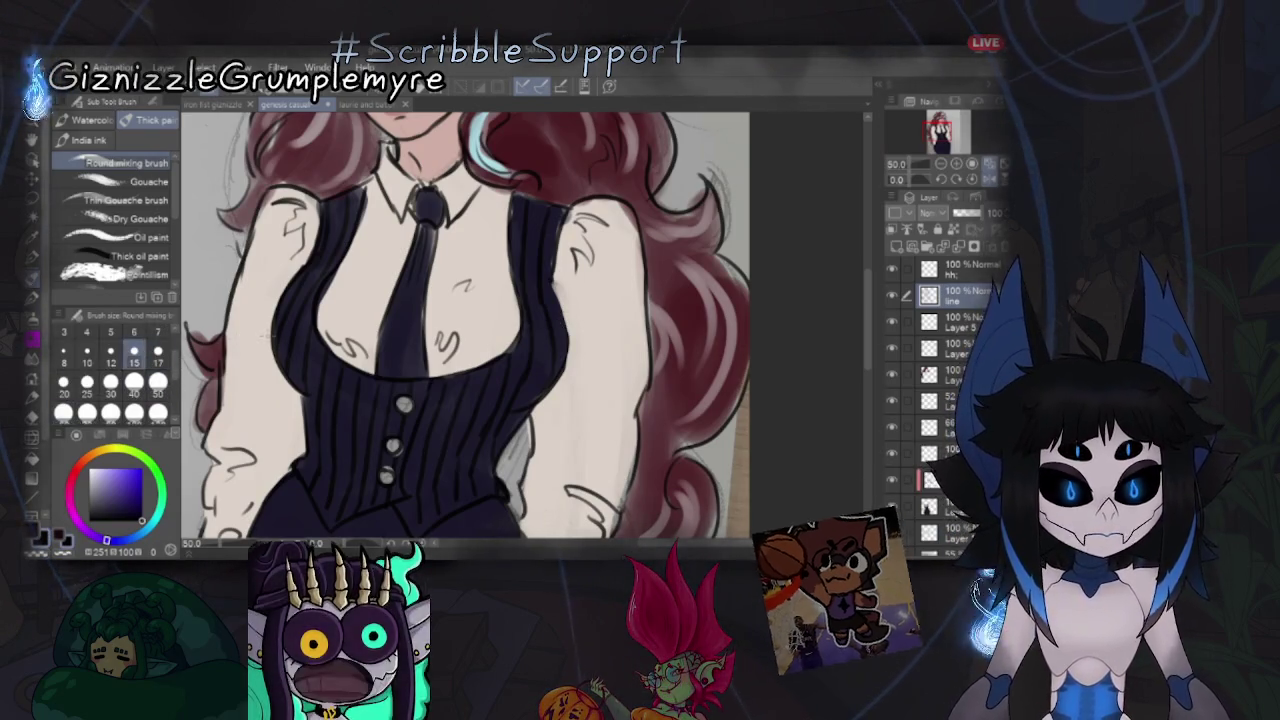
{"action": "key", "text": "h"}
{"action": "key", "text": "ctrl+plus"}
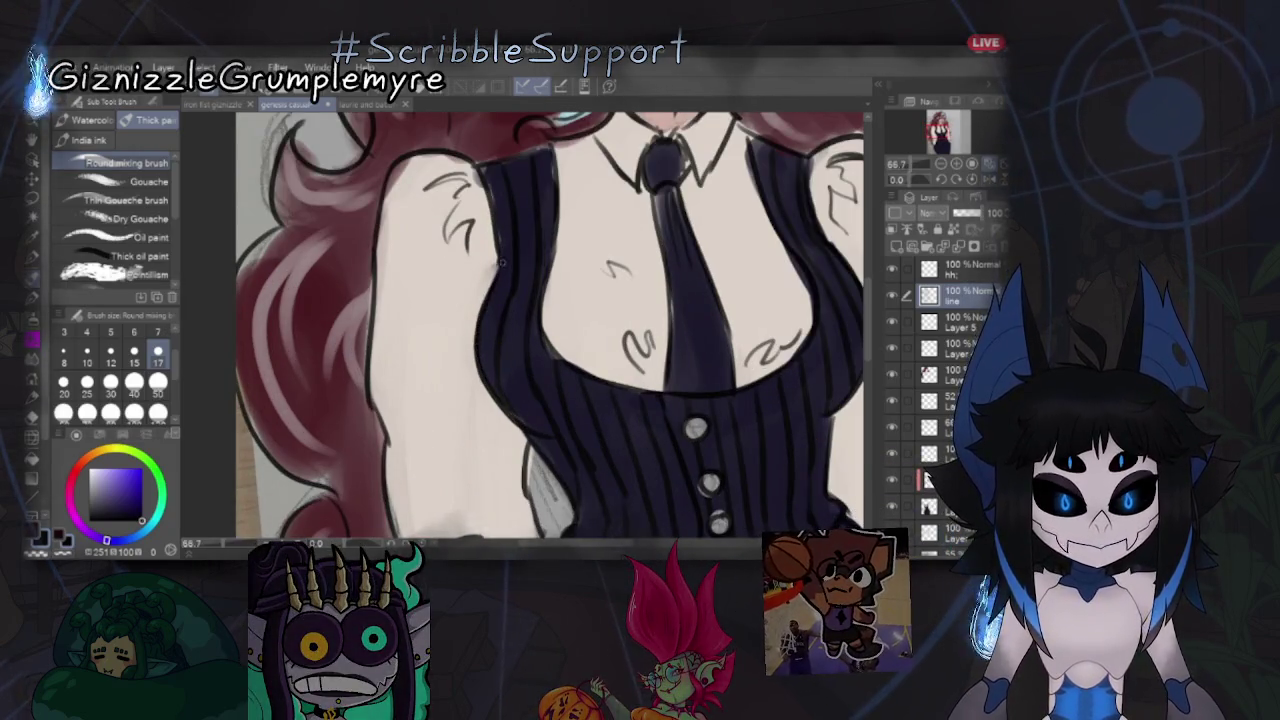
{"action": "scroll", "coordinate": [550, 325], "scroll_direction": "down", "scroll_amount": 2}
{"action": "scroll", "coordinate": [550, 325], "scroll_direction": "down", "scroll_amount": 3}
{"action": "scroll", "coordinate": [550, 325], "scroll_direction": "up", "scroll_amount": 2}
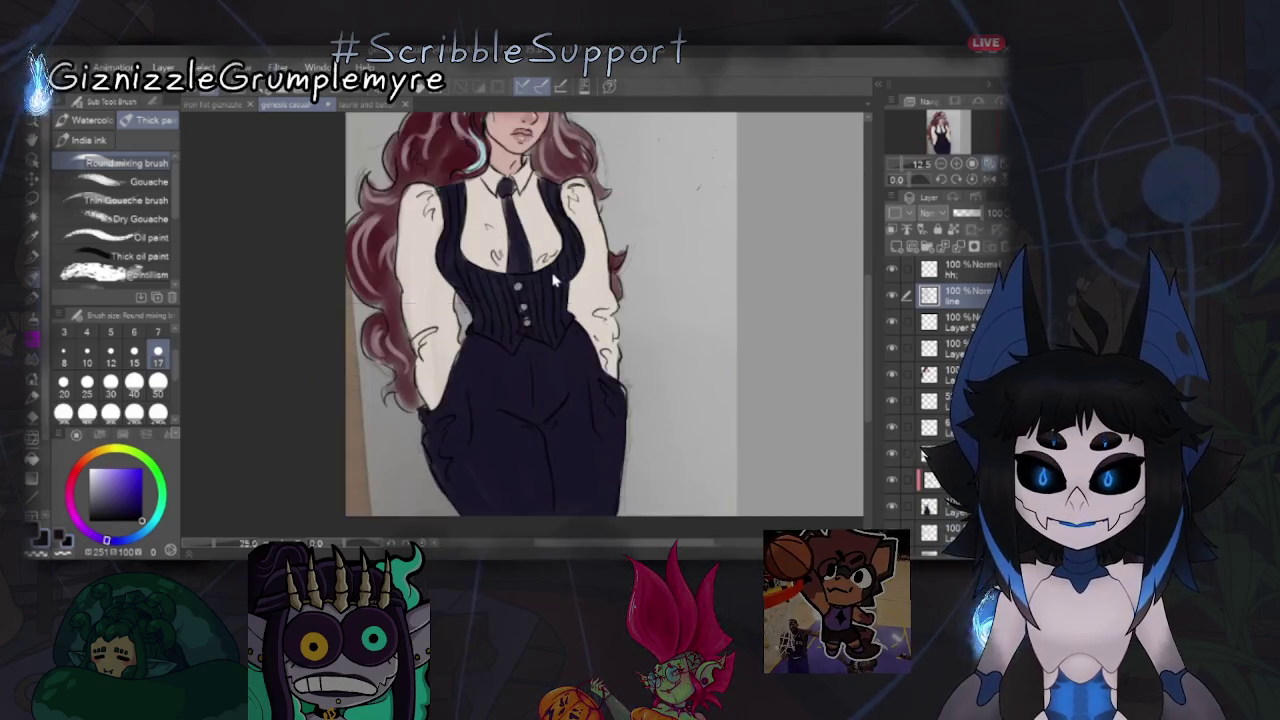
{"action": "scroll", "coordinate": [570, 264], "scroll_direction": "up", "scroll_amount": 2}
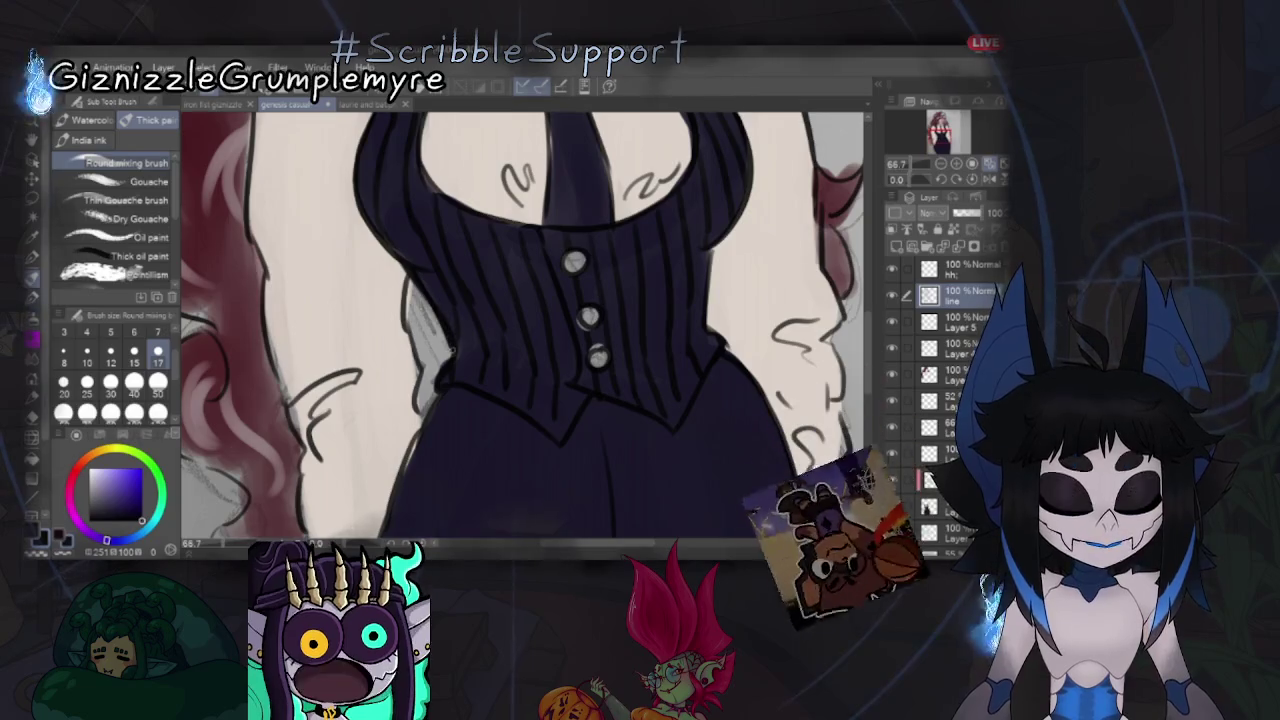
{"action": "scroll", "coordinate": [440, 375], "scroll_direction": "down", "scroll_amount": 2}
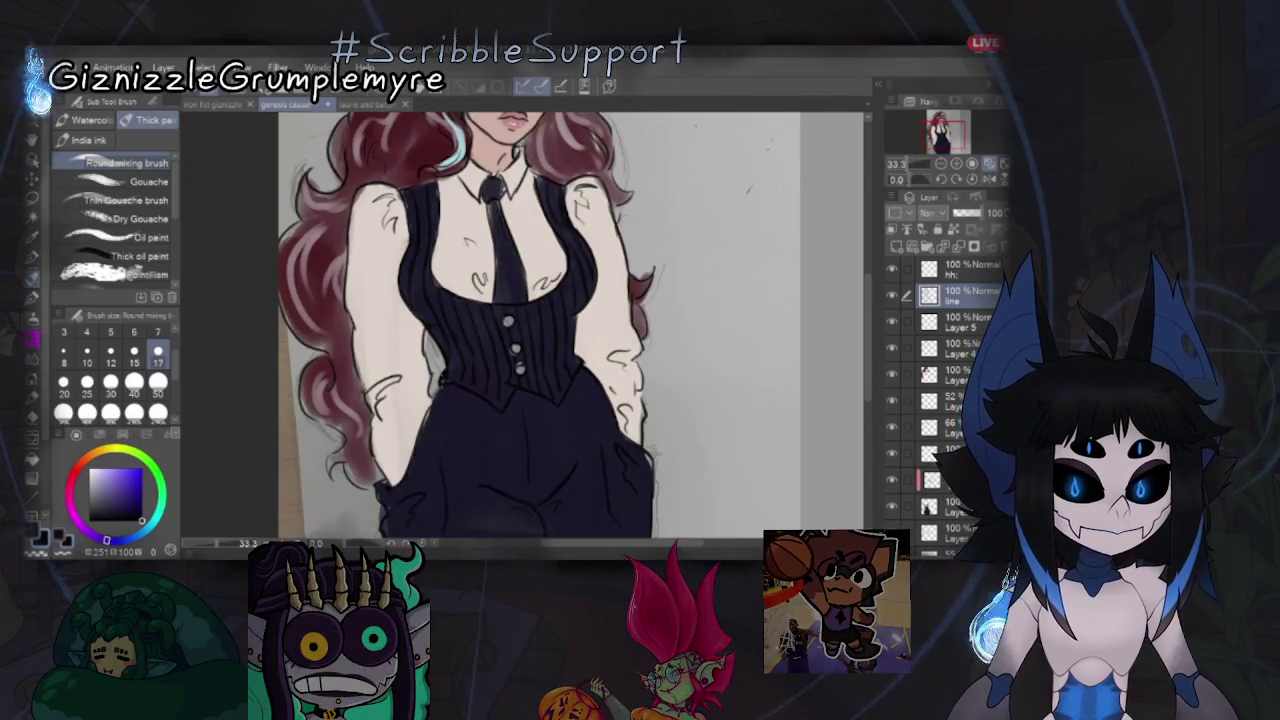
{"action": "scroll", "coordinate": [992, 167], "scroll_direction": "down", "scroll_amount": 1}
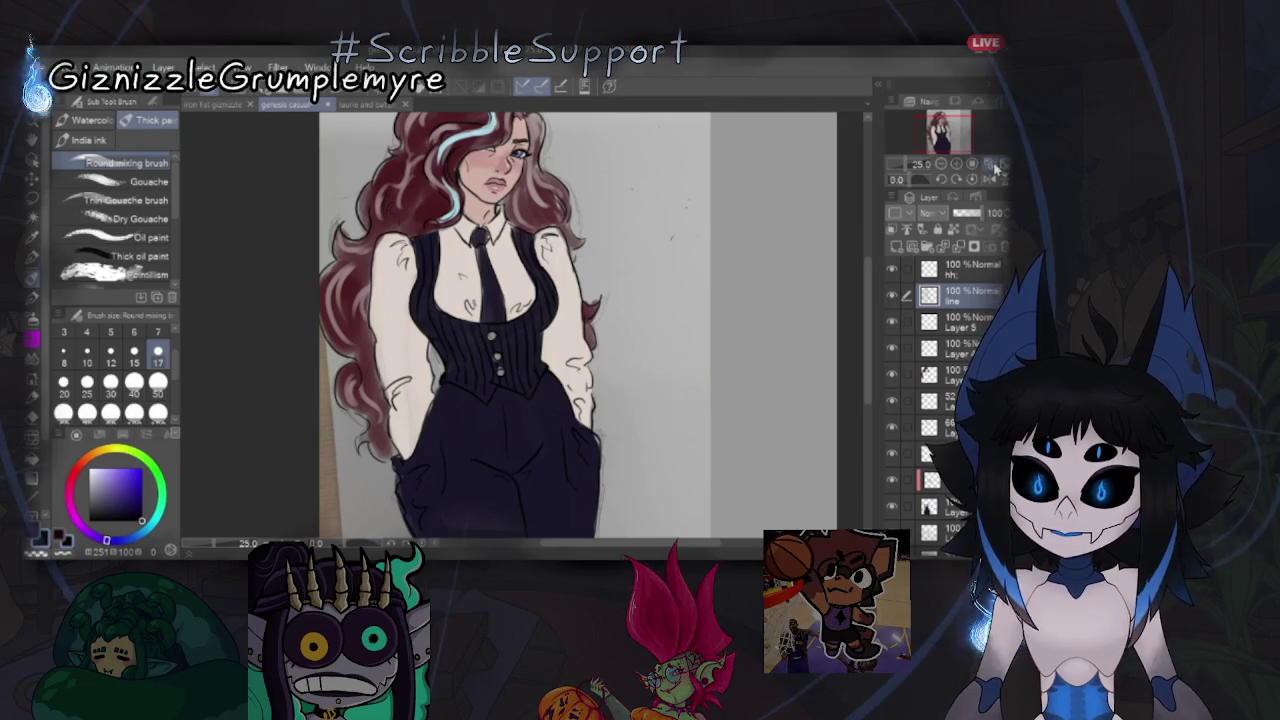
Pick a warm orange and select the layer below the linework.
{"action": "left_click", "coordinate": [557, 343], "text": "alt"}
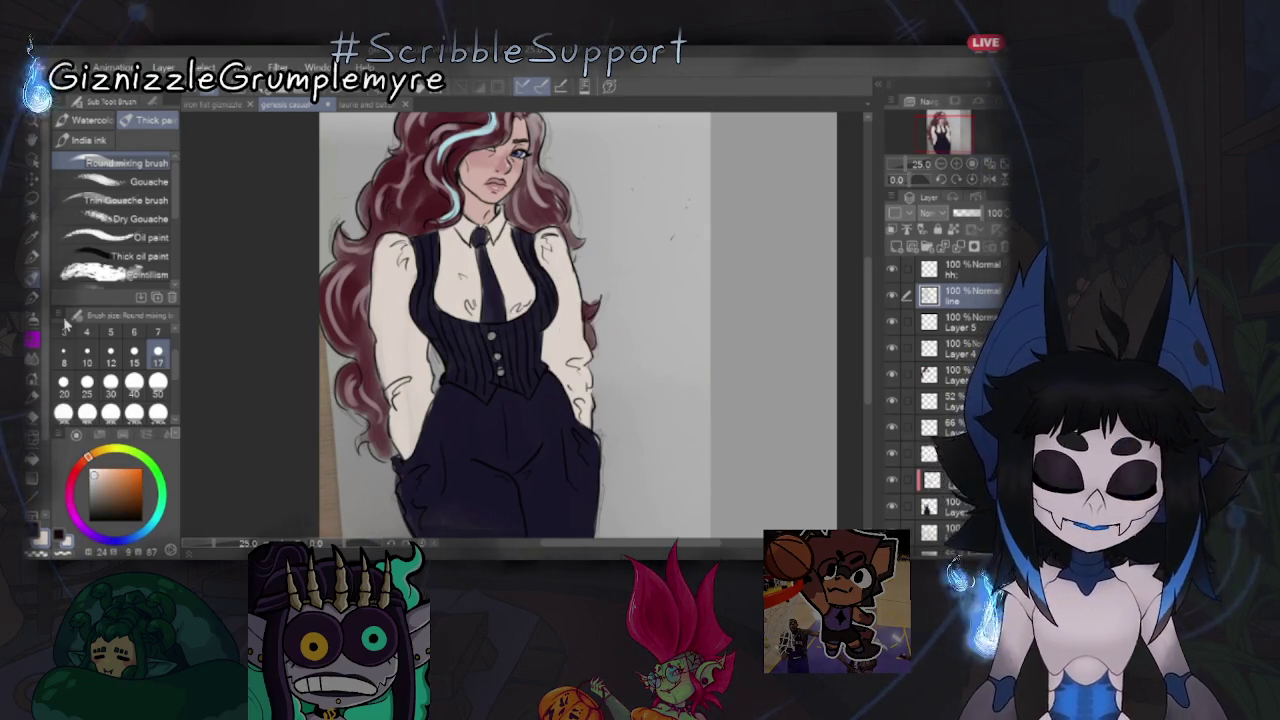
{"action": "left_click", "coordinate": [935, 528]}
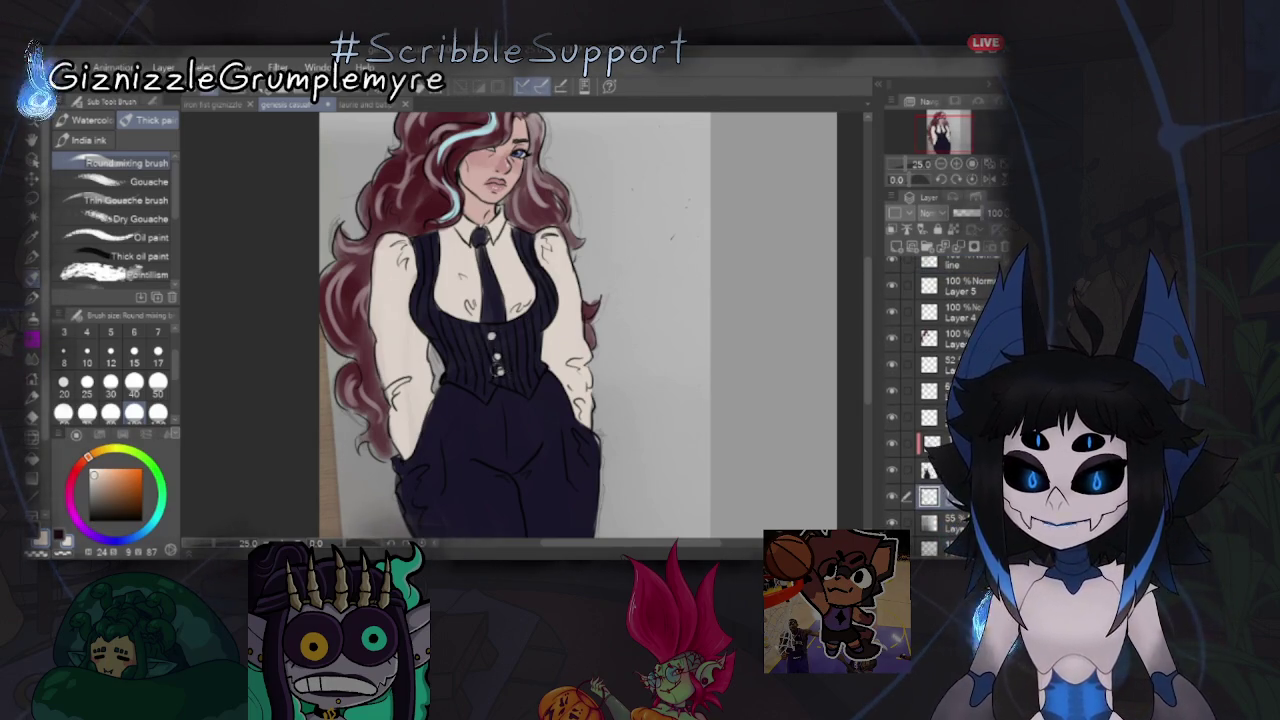
{"action": "scroll", "coordinate": [576, 329], "scroll_direction": "down", "scroll_amount": 1}
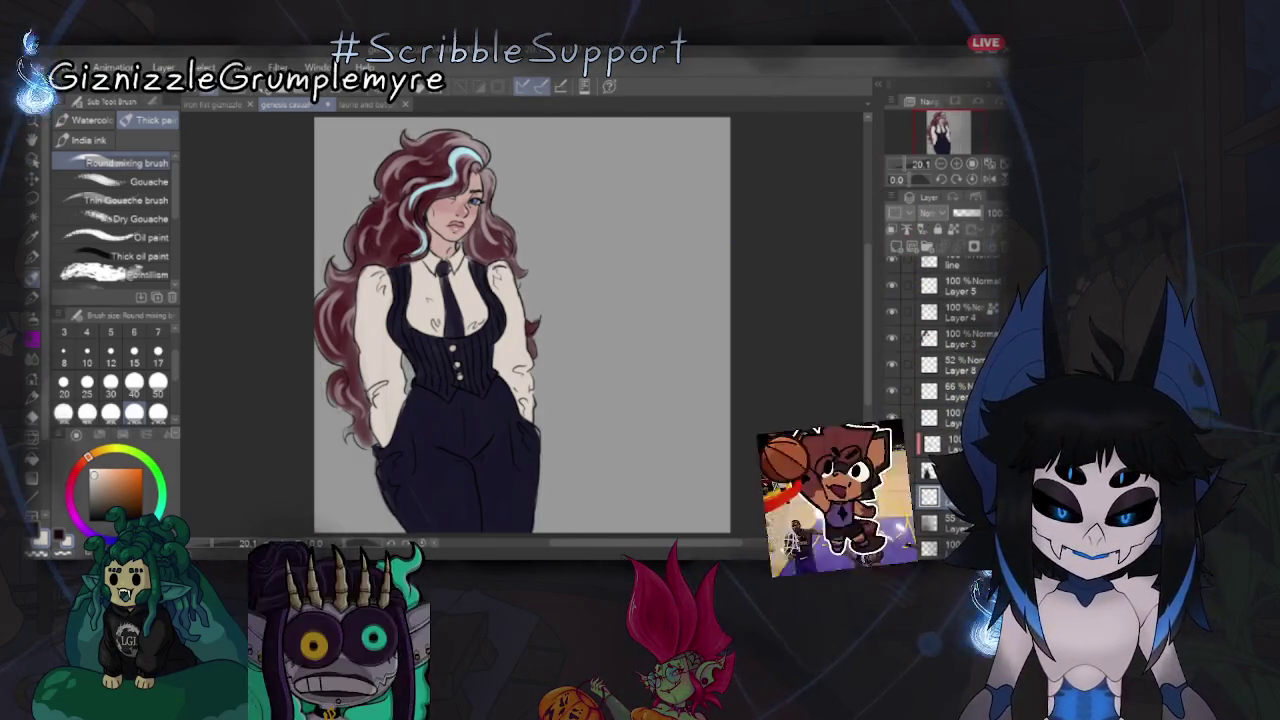
Turn off the photo background, sample the hair's dark red for the lips, and mirror-check the face.
{"action": "left_click", "coordinate": [897, 533]}
{"action": "left_click", "coordinate": [897, 533]}
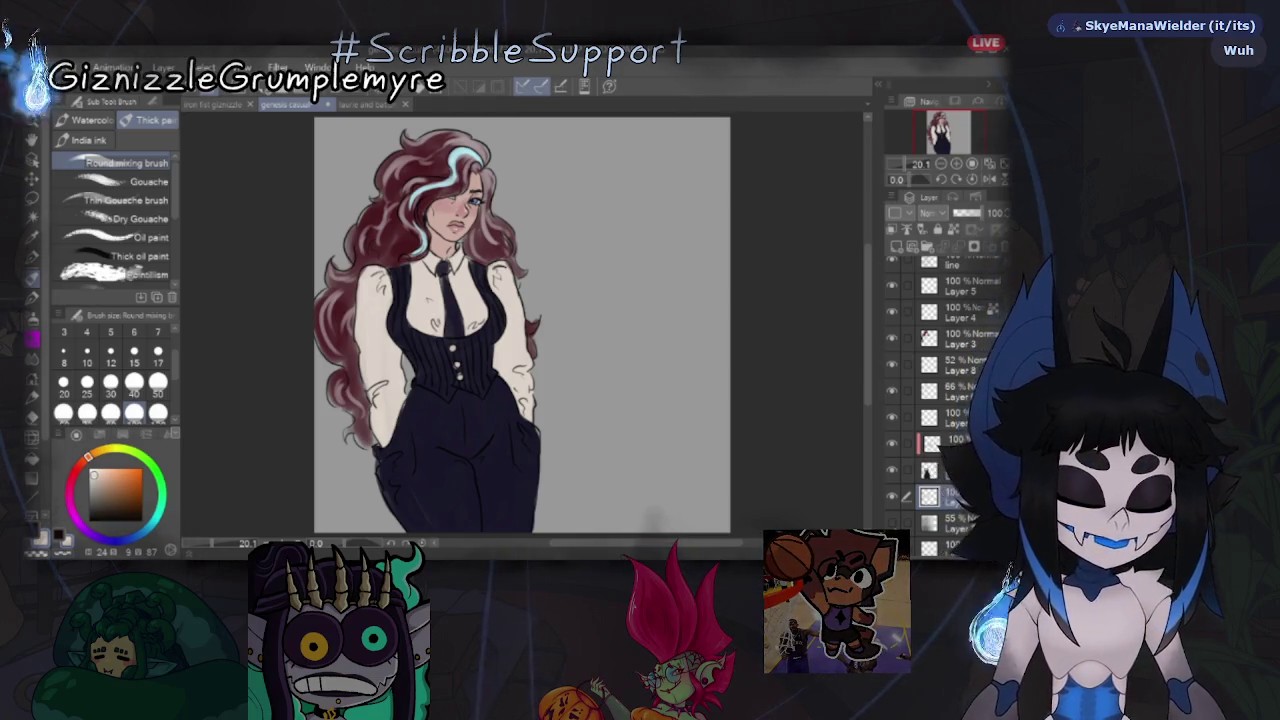
{"action": "scroll", "coordinate": [458, 200], "scroll_direction": "up", "scroll_amount": 3}
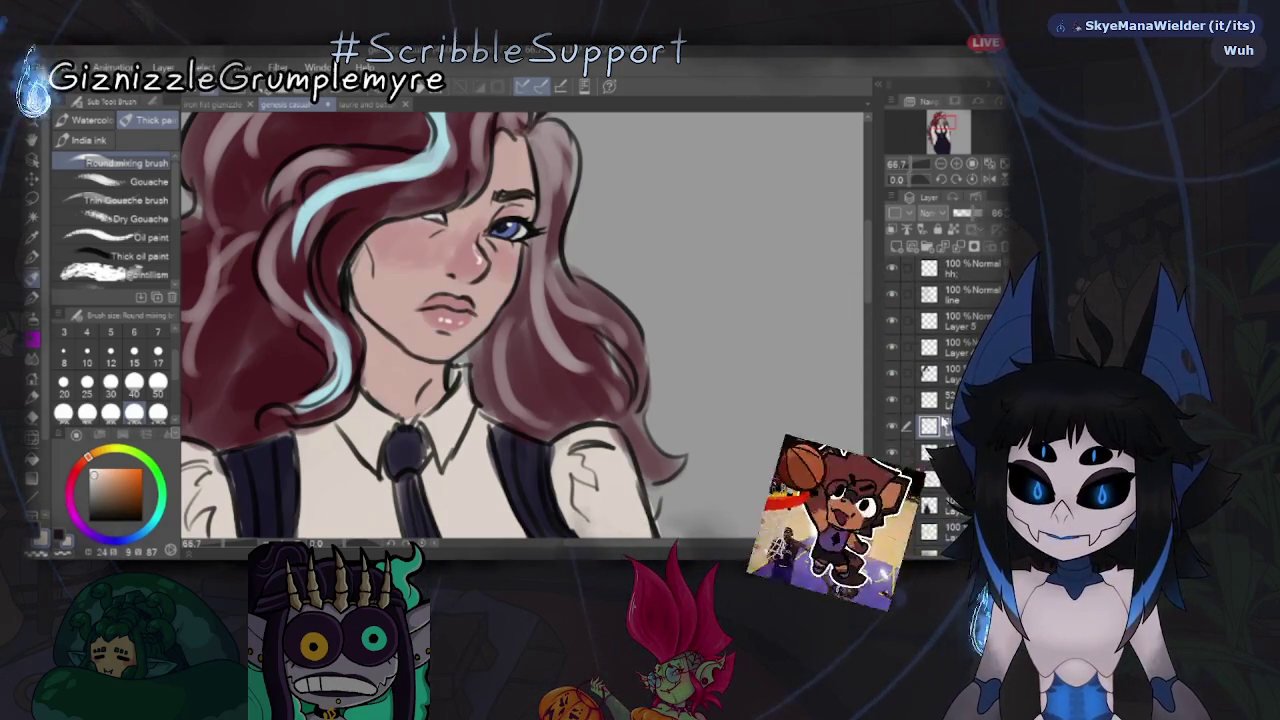
{"action": "left_click", "coordinate": [345, 255], "text": "alt"}
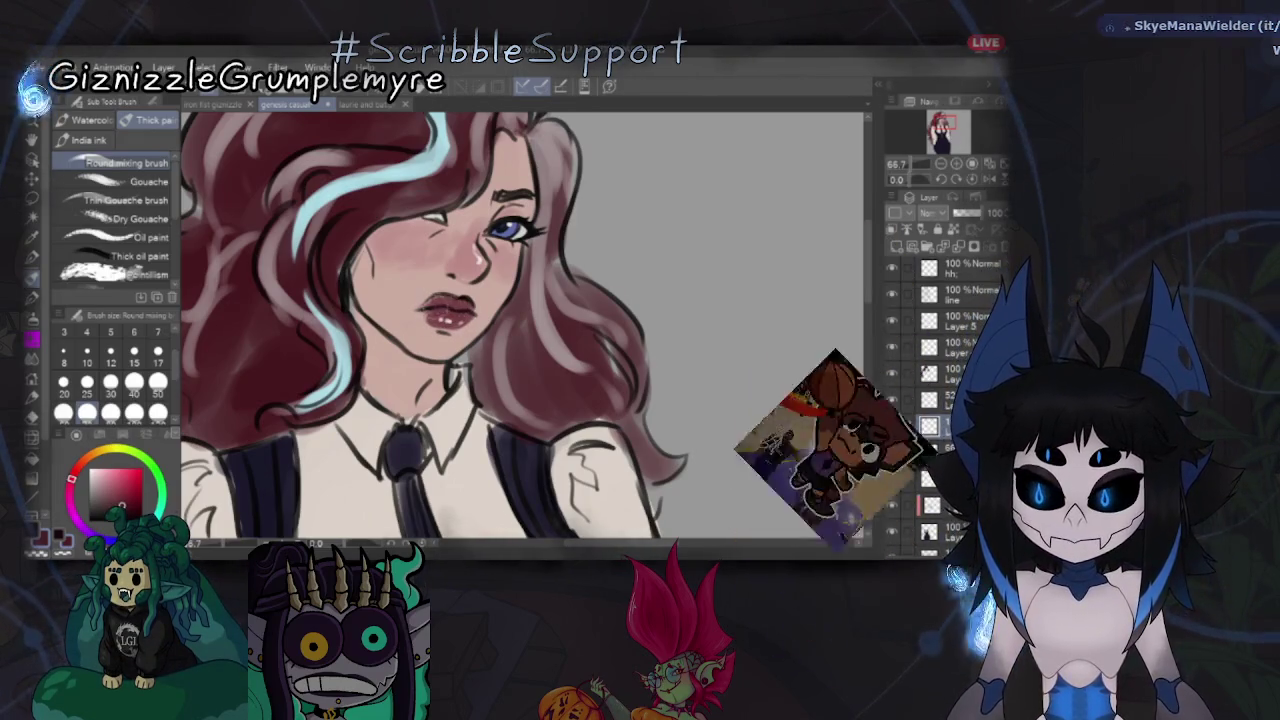
{"action": "left_click", "coordinate": [985, 180]}
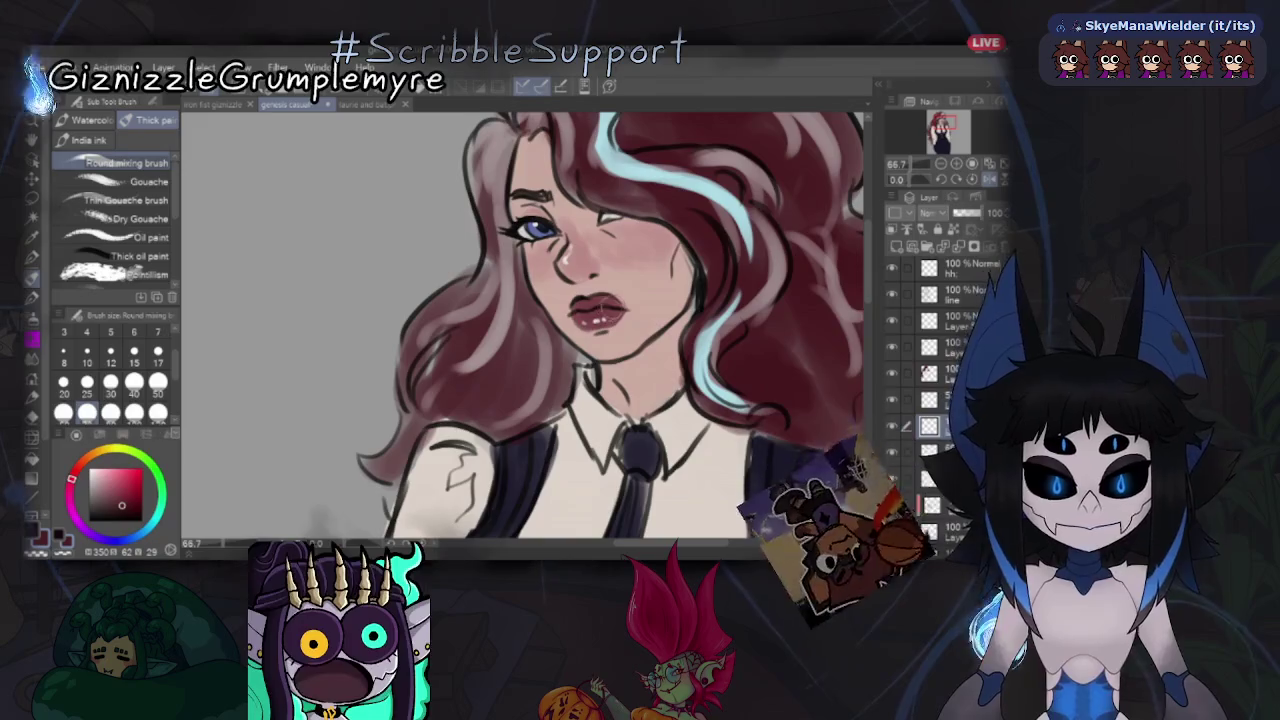
{"action": "left_click", "coordinate": [990, 180]}
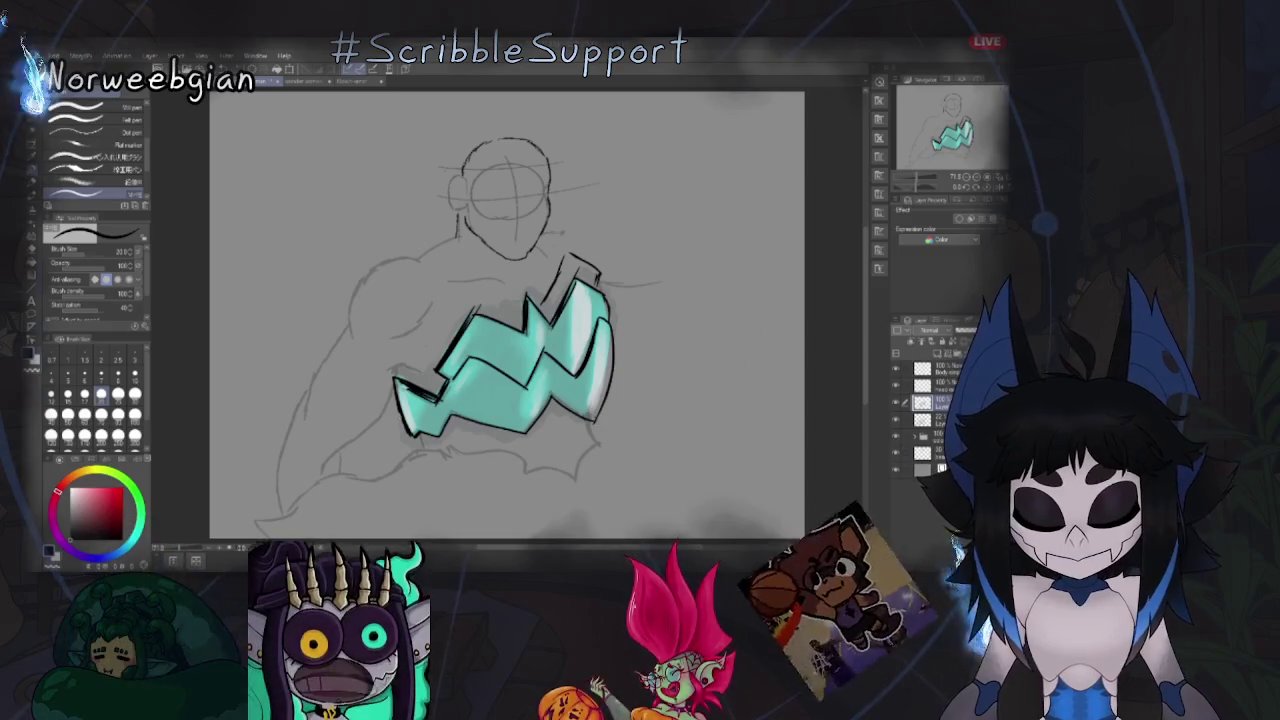
Select a sublayer in the axe folder and eyedrop the axe's teal for the brush.
{"action": "key", "text": "e"}
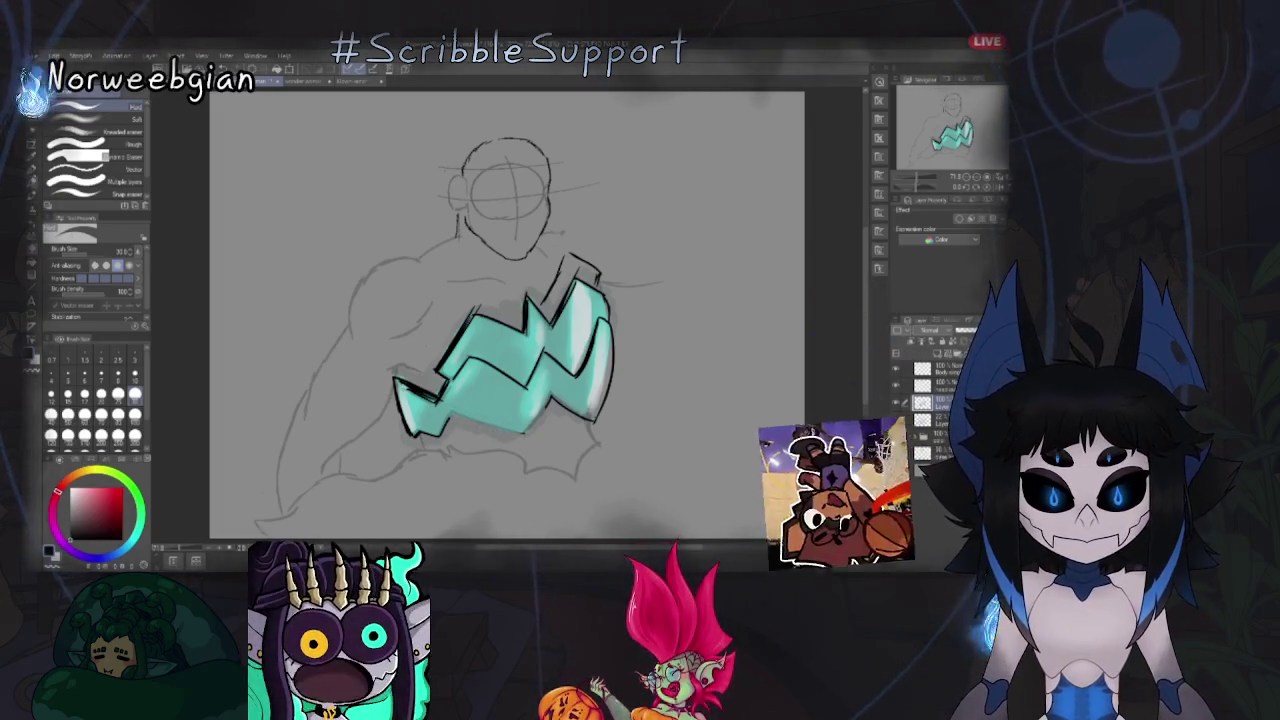
{"action": "key", "text": "p"}
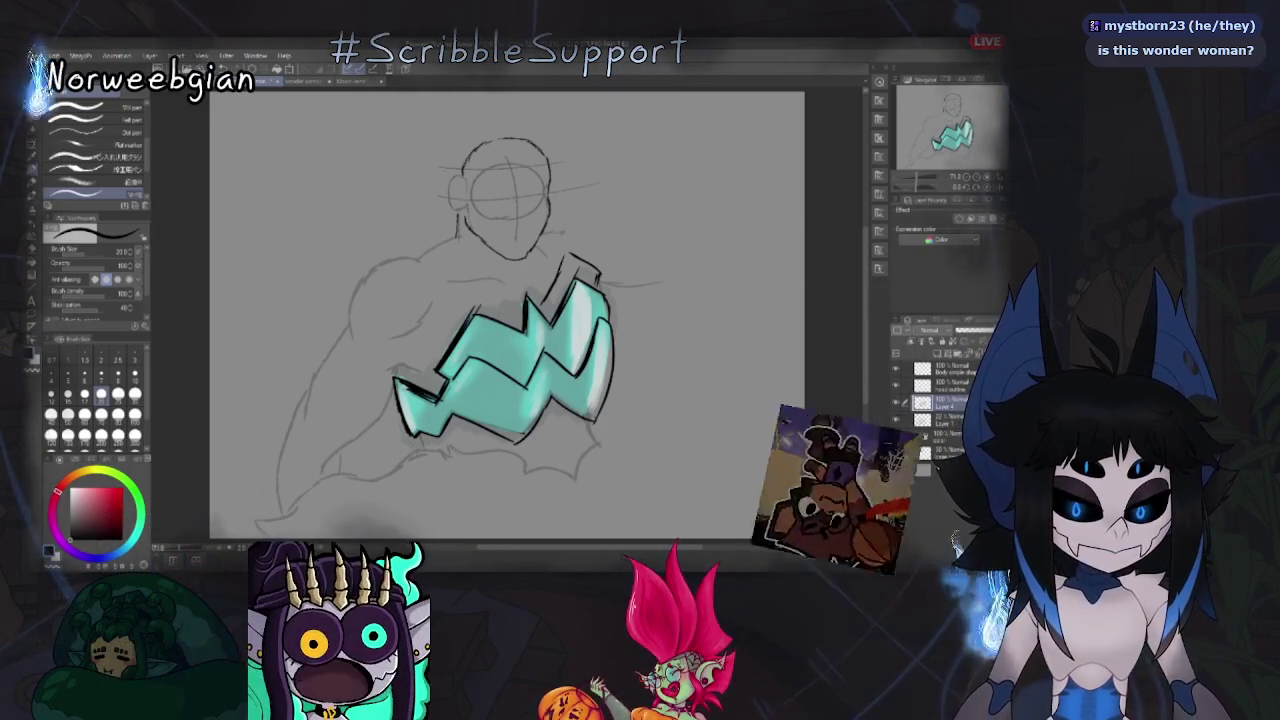
{"action": "left_click", "coordinate": [930, 487]}
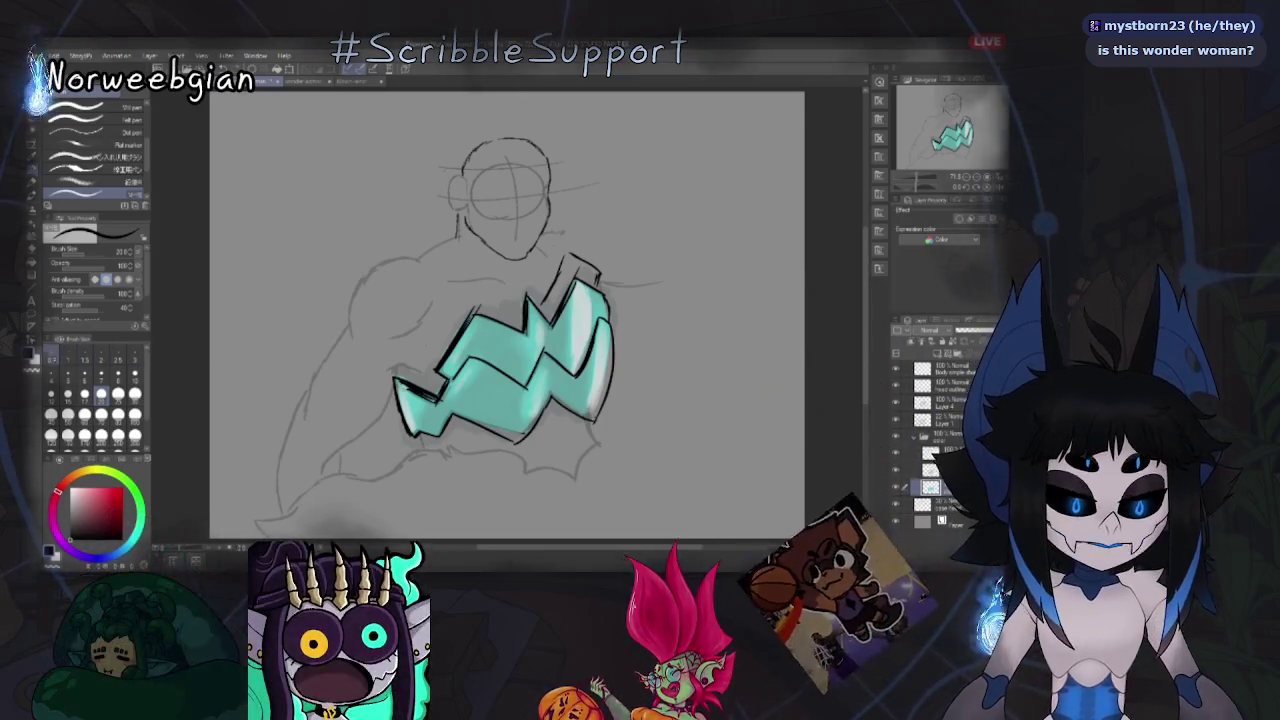
{"action": "key", "text": "i"}
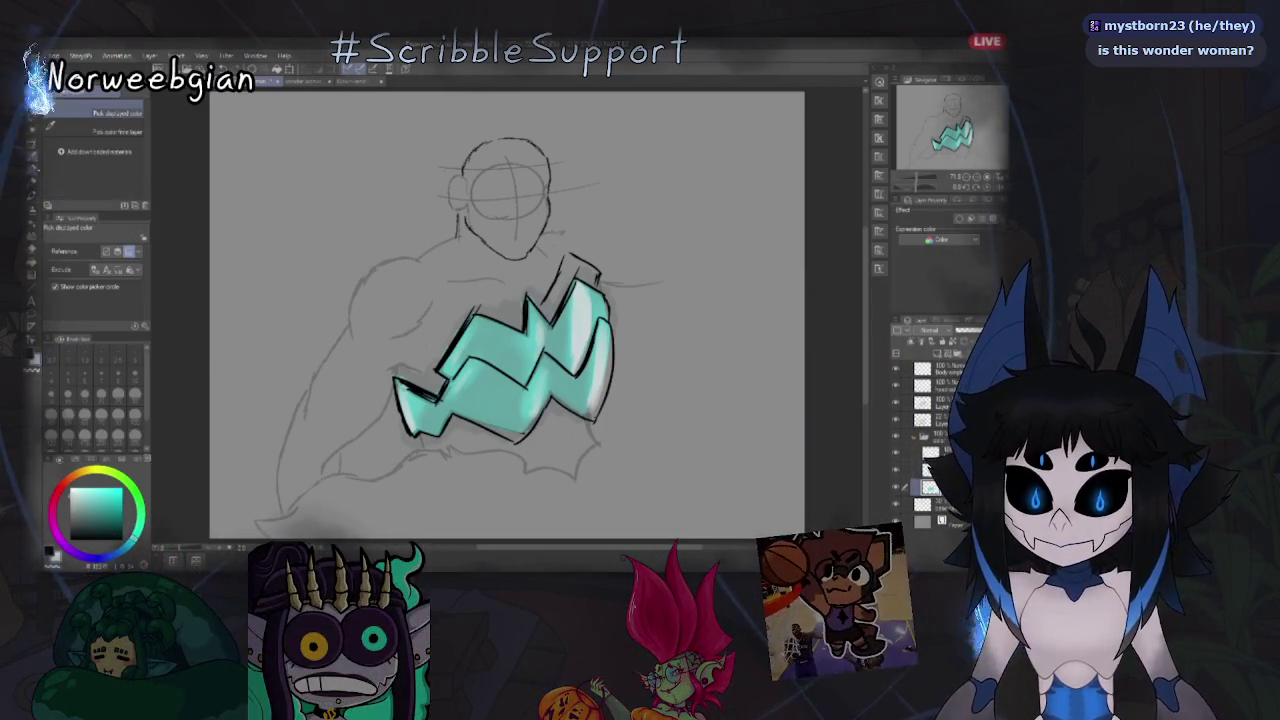
{"action": "left_click", "coordinate": [471, 414]}
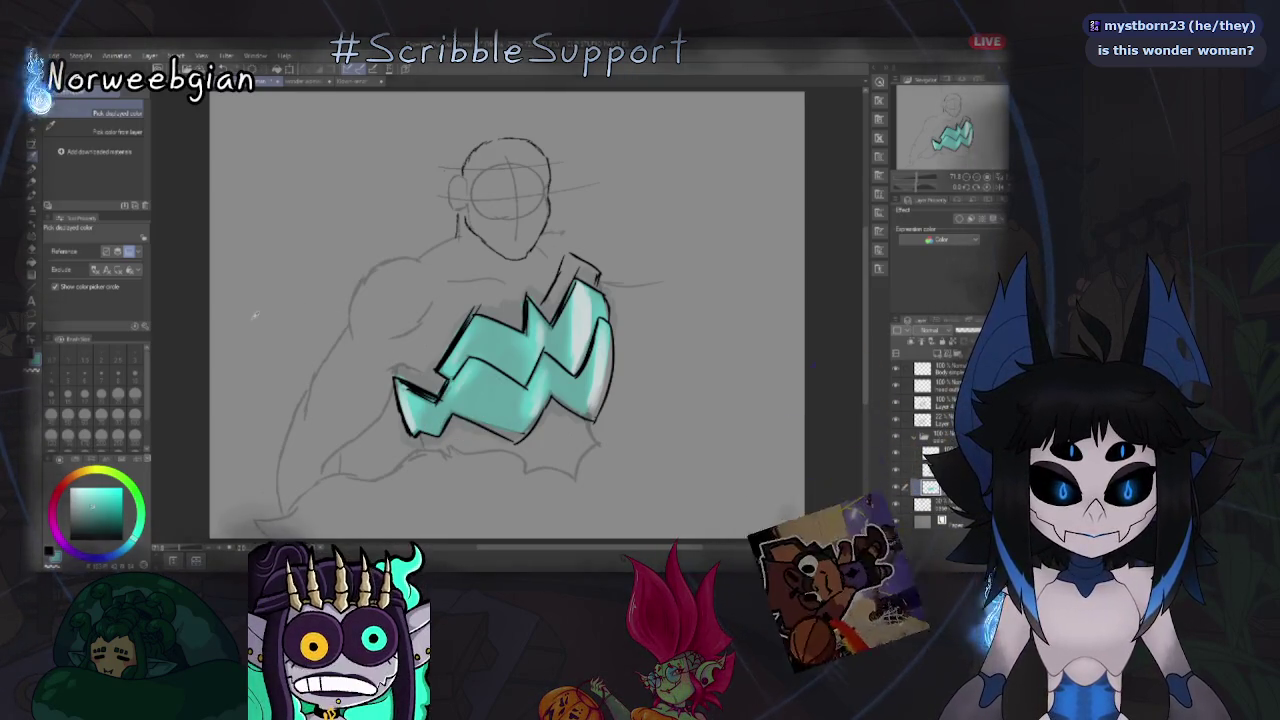
{"action": "key", "text": "b"}
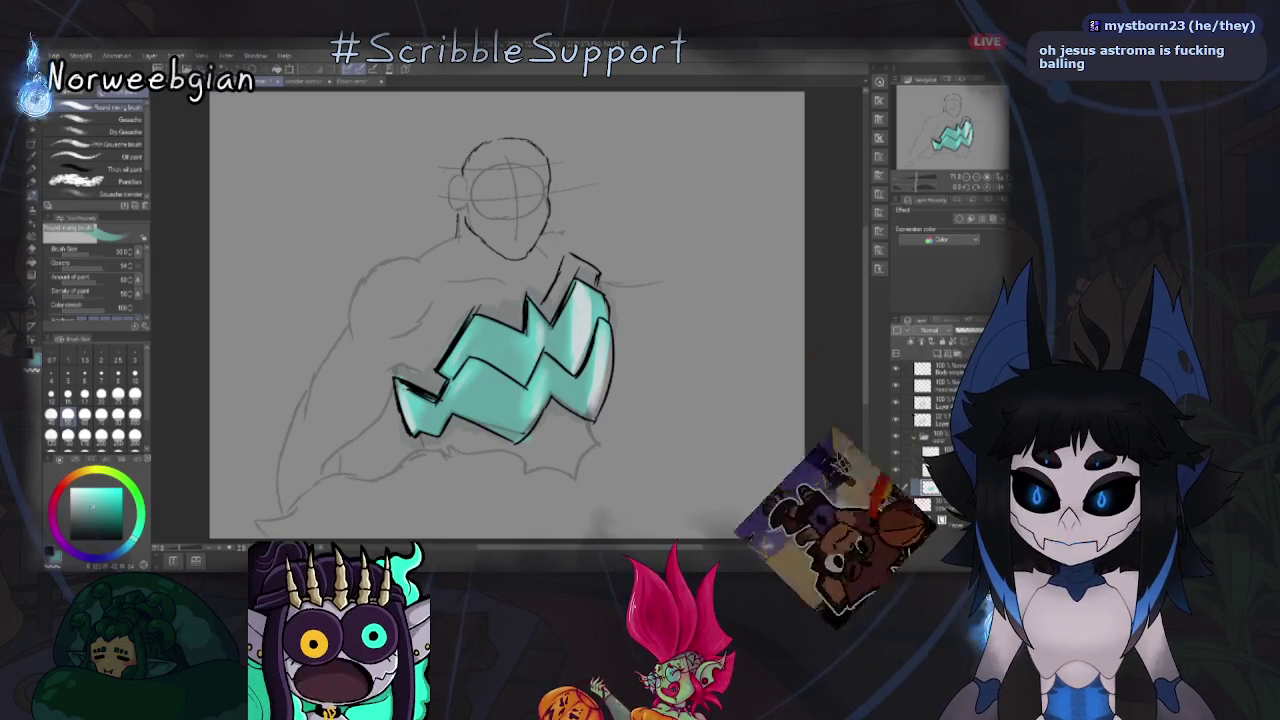
{"action": "key", "text": "e"}
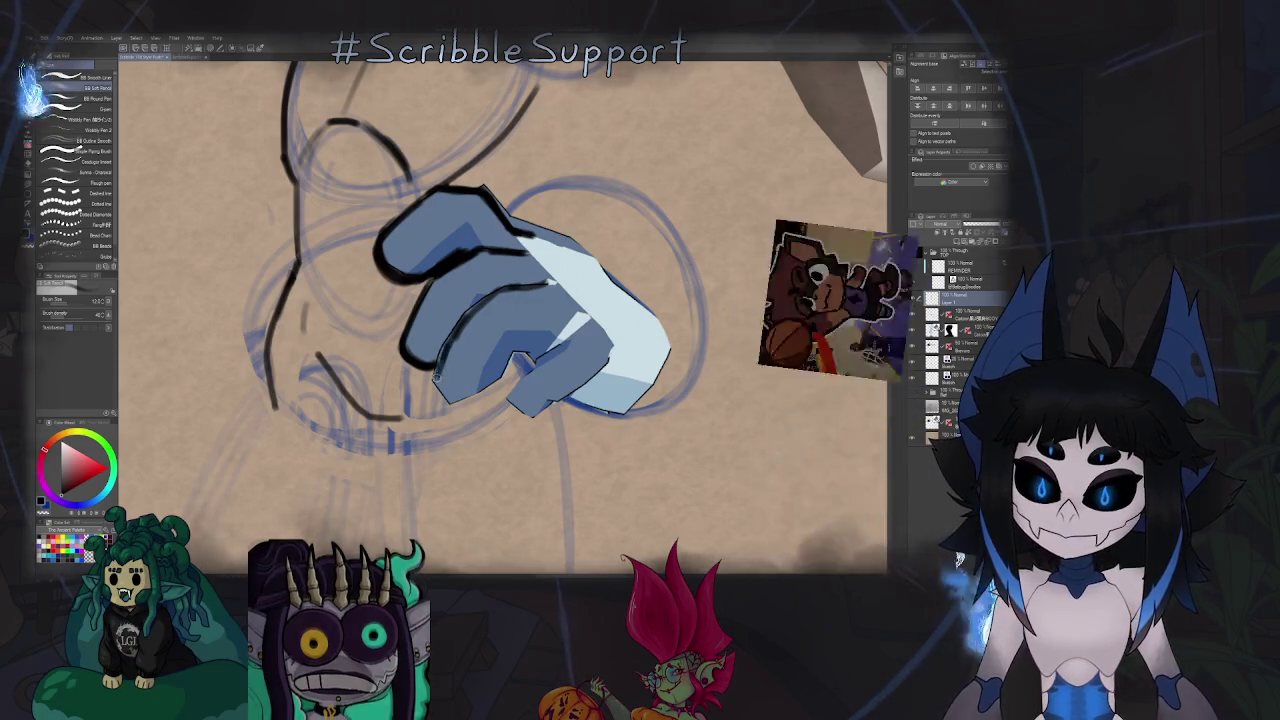
Extend and darken the fist's knuckle and lower-finger ink outlines.
{"action": "mouse_move", "coordinate": [438, 377]}
{"action": "left_mouse_down"}
{"action": "mouse_move", "coordinate": [468, 398]}
{"action": "mouse_move", "coordinate": [490, 392]}
{"action": "left_mouse_up"}
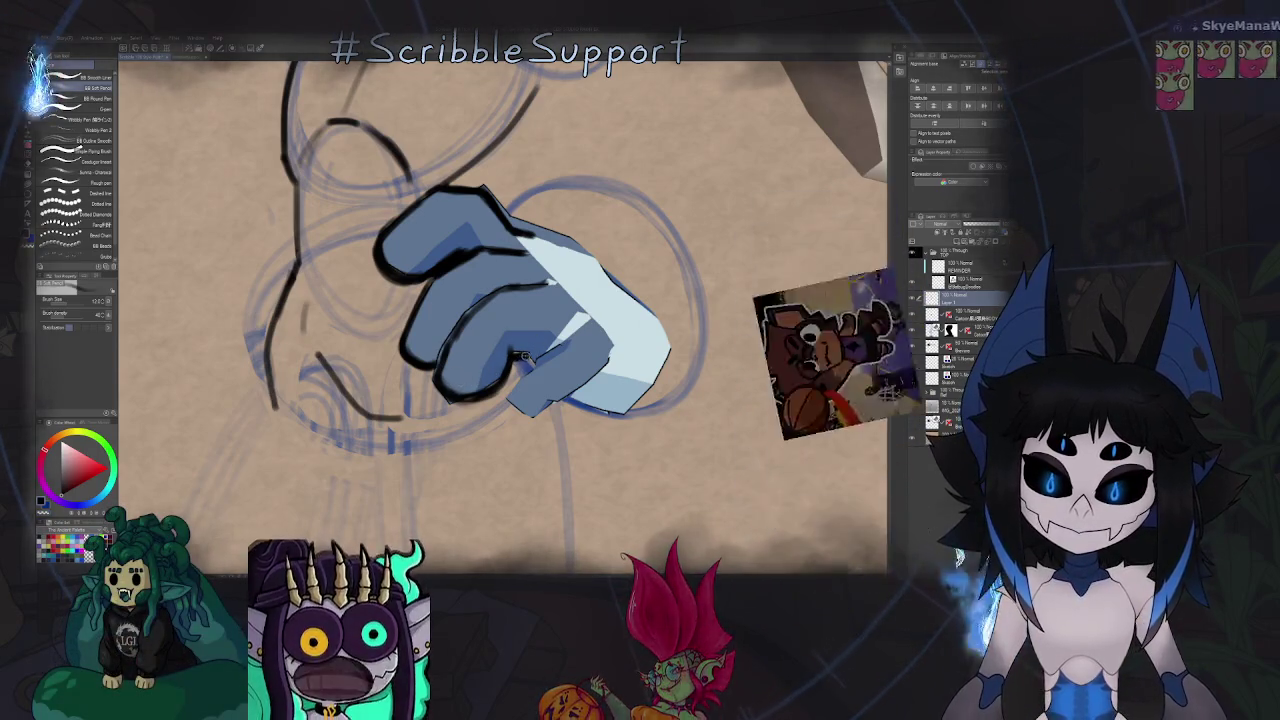
{"action": "scroll", "coordinate": [524, 357], "scroll_direction": "down", "scroll_amount": 2}
{"action": "scroll", "coordinate": [500, 375], "scroll_direction": "down", "scroll_amount": 2}
{"action": "scroll", "coordinate": [466, 398], "scroll_direction": "down", "scroll_amount": 2}
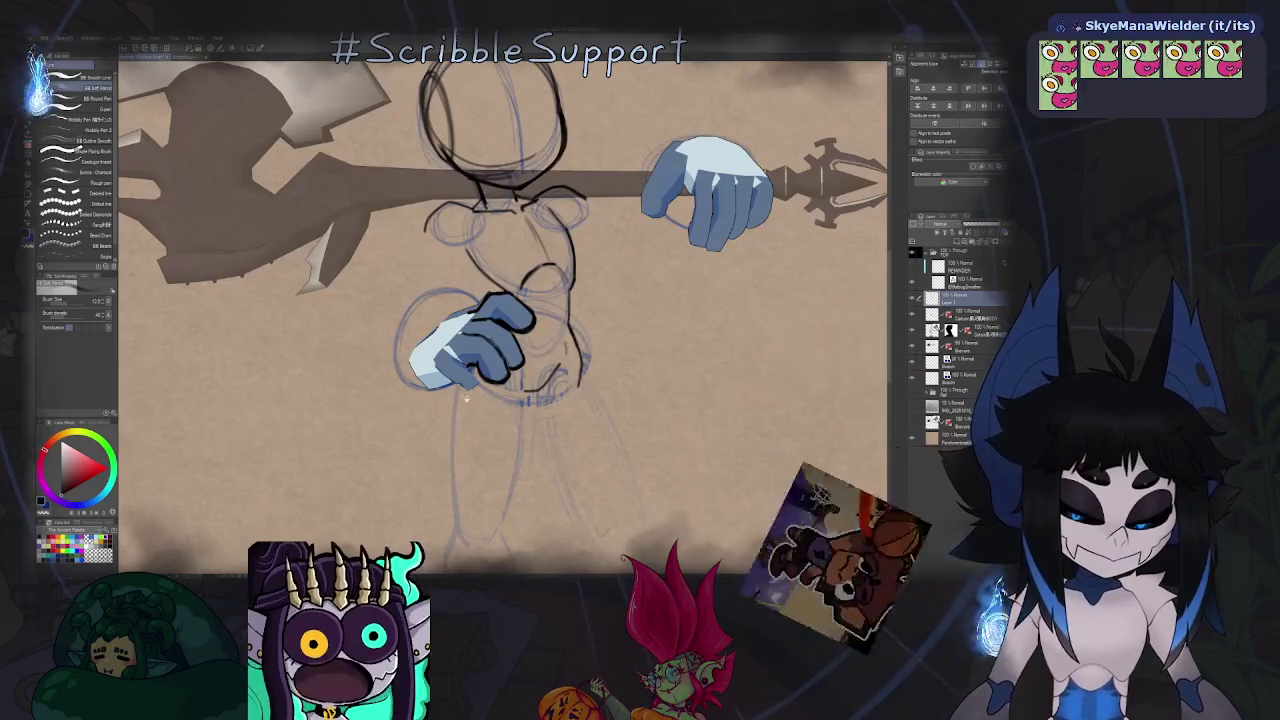
{"action": "left_click_drag", "start_coordinate": [467, 398], "coordinate": [490, 373]}
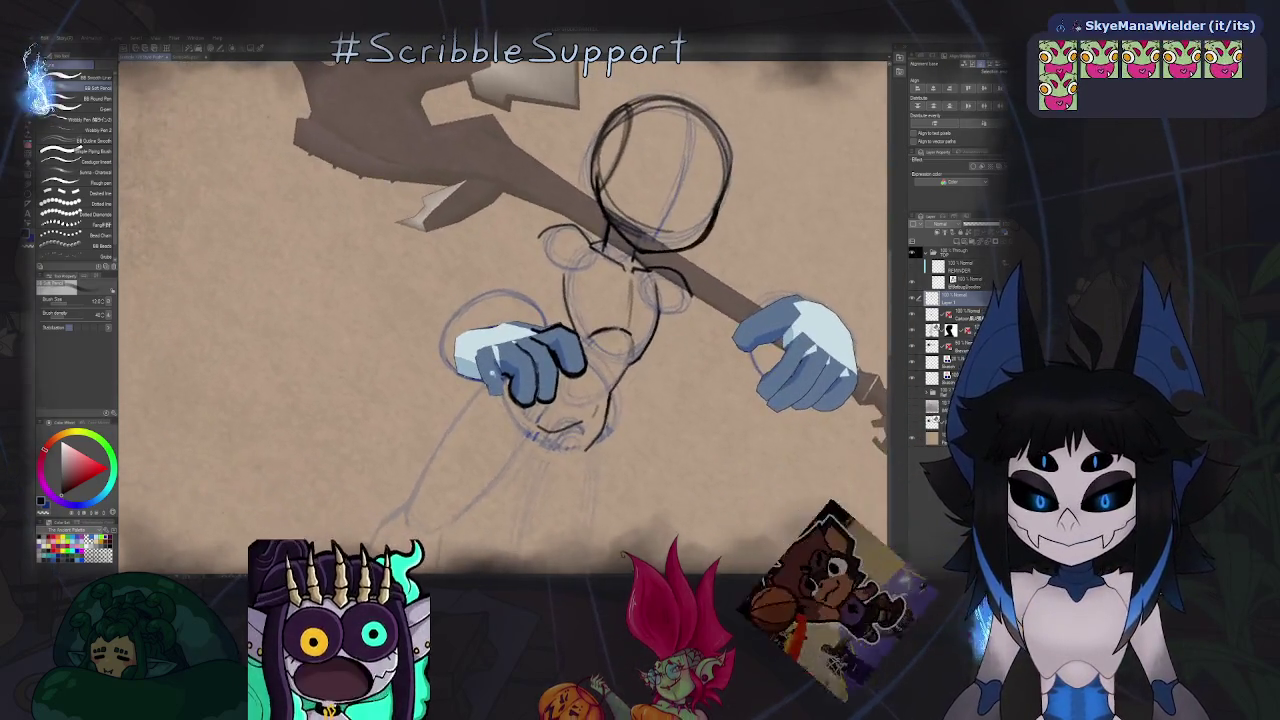
{"action": "scroll", "coordinate": [489, 372], "scroll_direction": "up", "scroll_amount": 3}
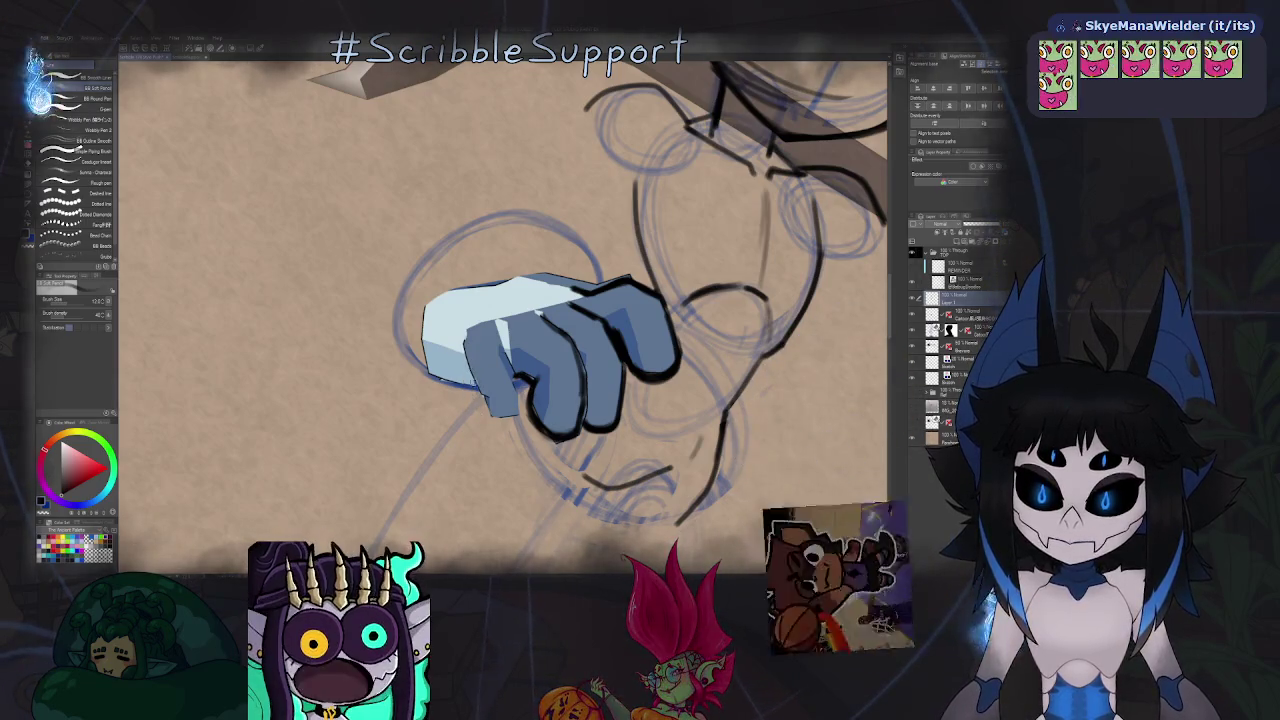
{"action": "left_click_drag", "start_coordinate": [487, 418], "coordinate": [518, 404]}
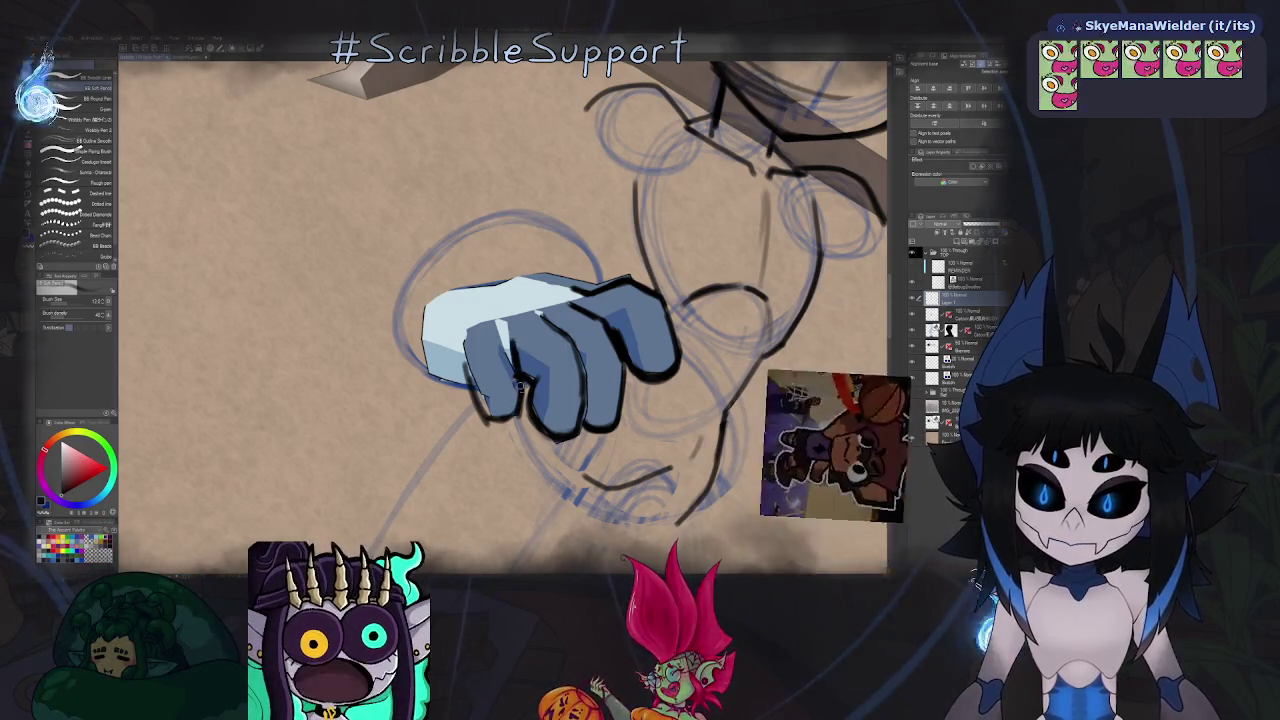
{"action": "scroll", "coordinate": [519, 404], "scroll_direction": "down", "scroll_amount": 2}
{"action": "scroll", "coordinate": [480, 383], "scroll_direction": "down", "scroll_amount": 2}
{"action": "scroll", "coordinate": [480, 383], "scroll_direction": "up", "scroll_amount": 3}
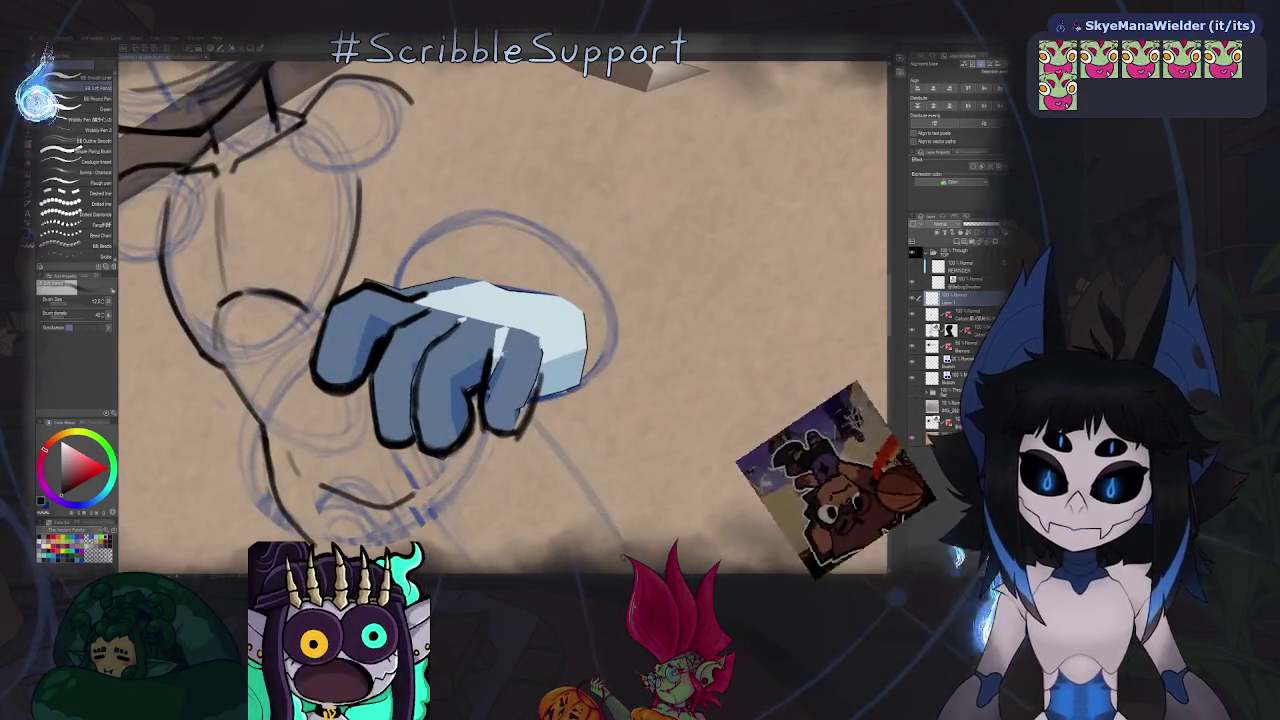
{"action": "scroll", "coordinate": [487, 357], "scroll_direction": "up", "scroll_amount": 2}
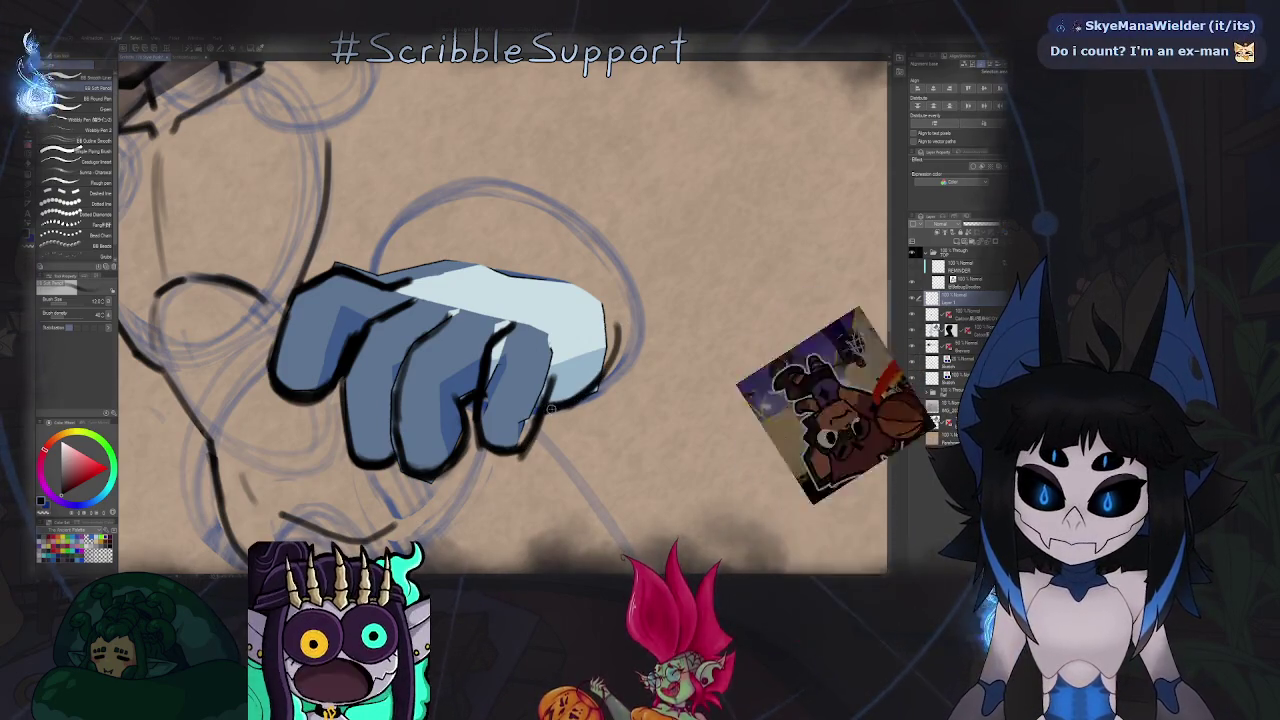
{"action": "scroll", "coordinate": [614, 322], "scroll_direction": "down", "scroll_amount": 5}
Mirror-check and reset the view, then merge the blue hand layer down with mask applied.
{"action": "key", "text": "h"}
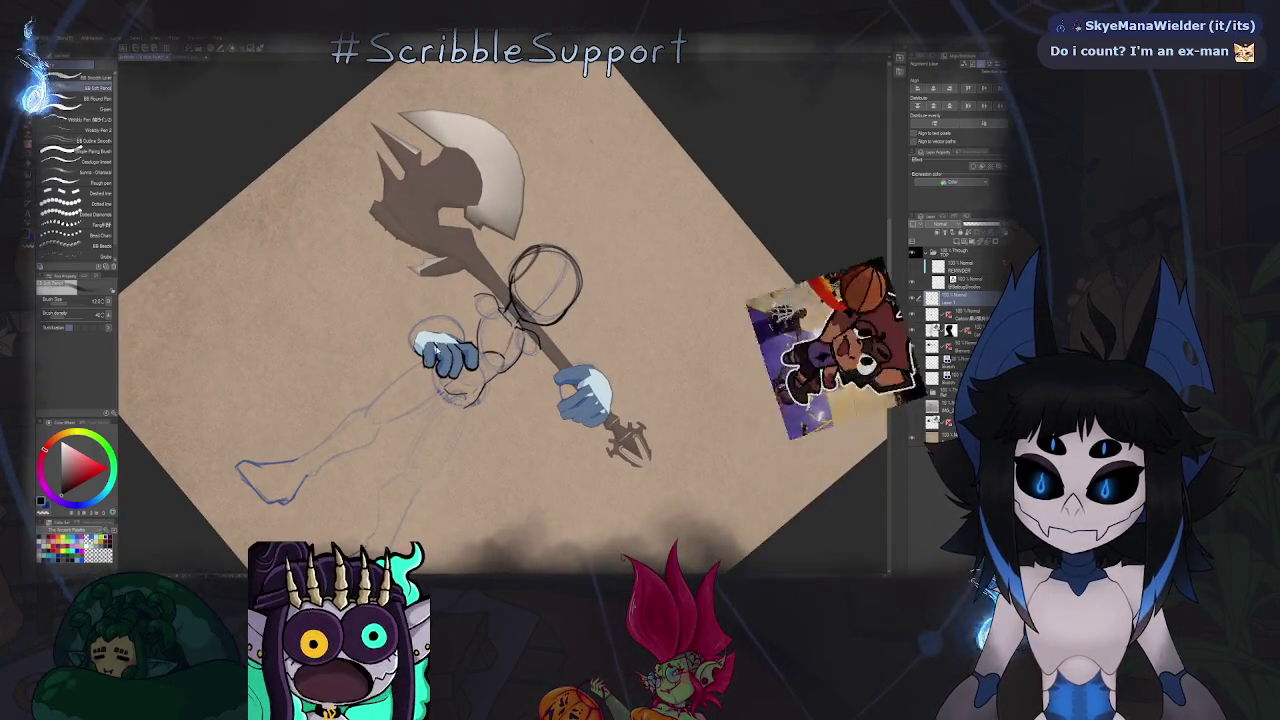
{"action": "key", "text": "ctrl+0"}
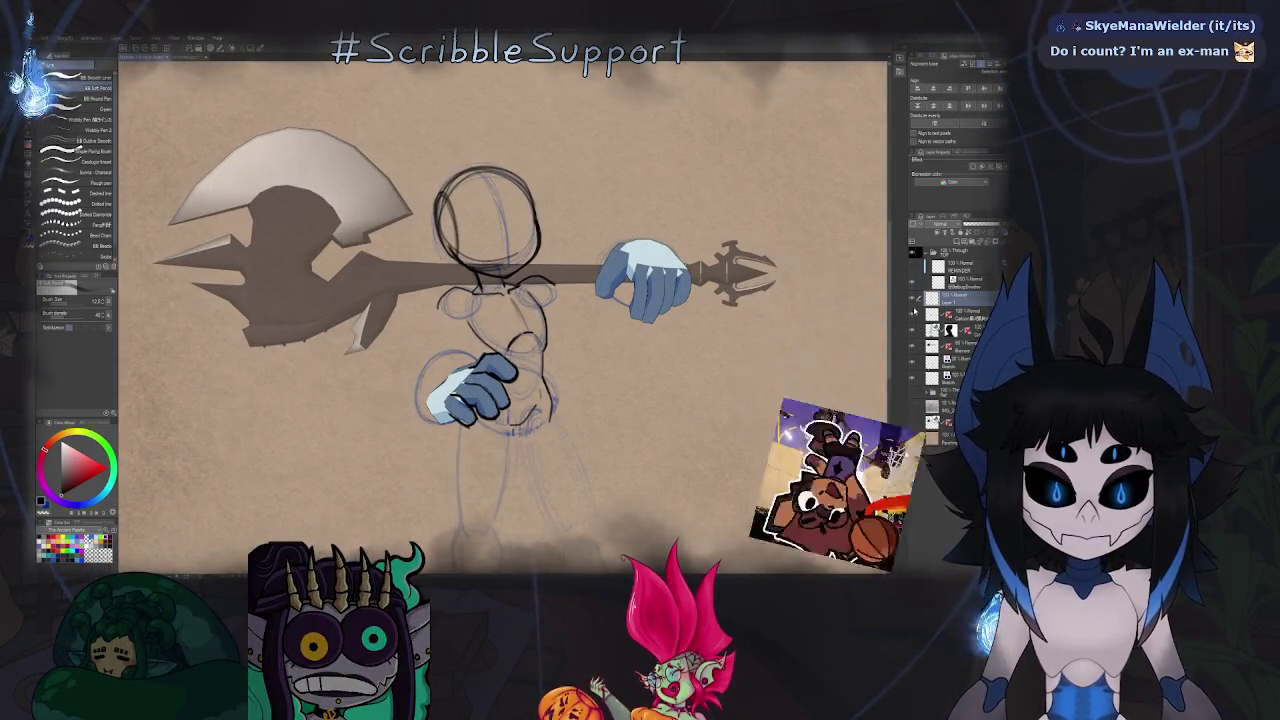
{"action": "left_click", "coordinate": [912, 313]}
{"action": "left_click", "coordinate": [977, 316]}
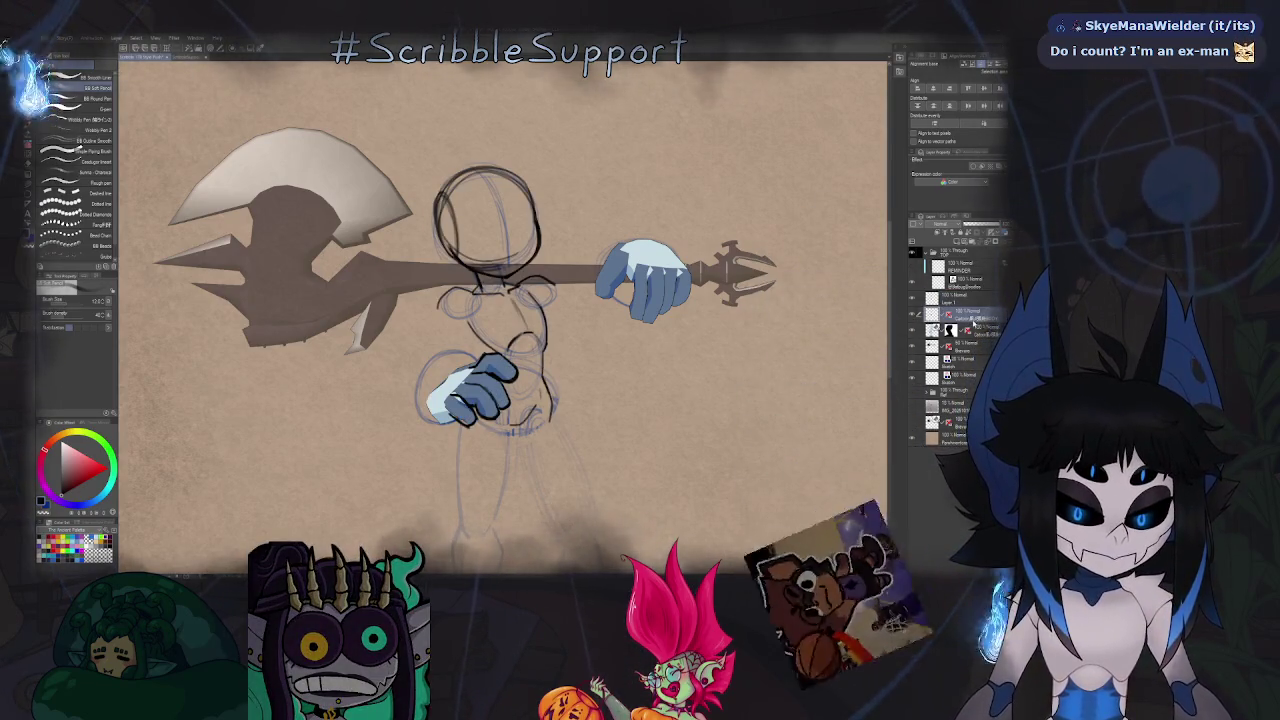
{"action": "key", "text": "ctrl+e"}
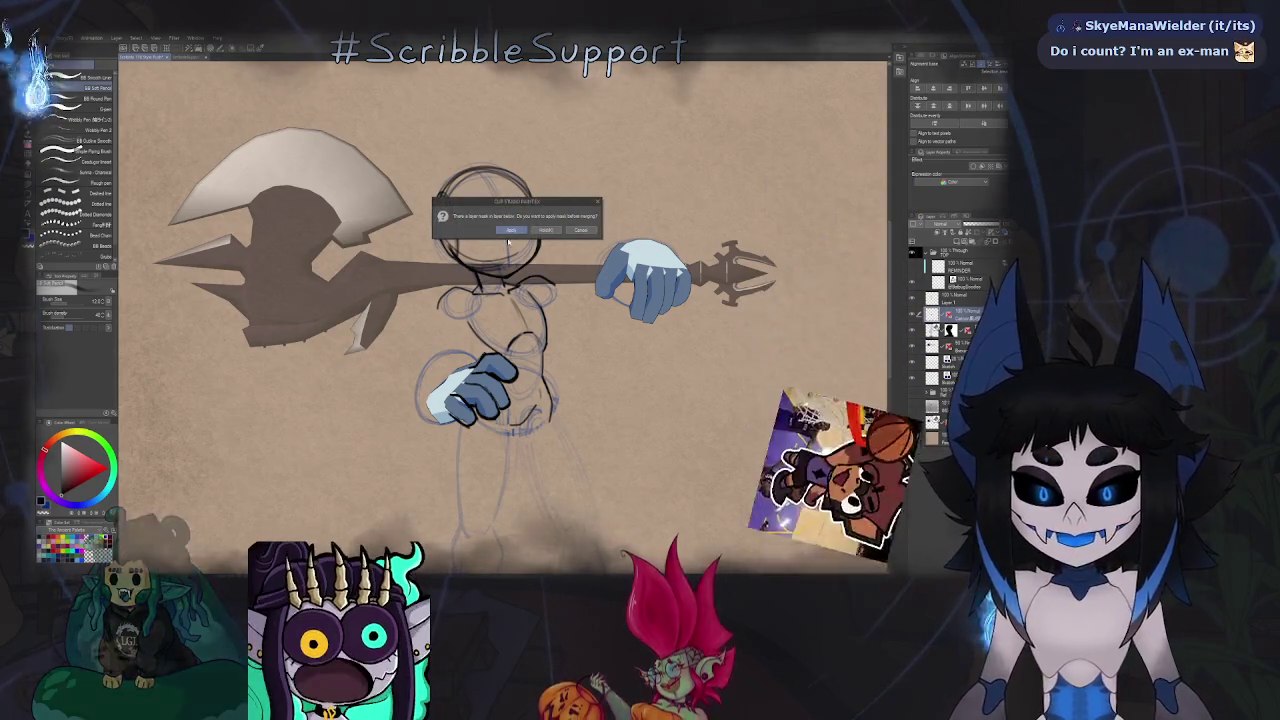
{"action": "left_click", "coordinate": [511, 231]}
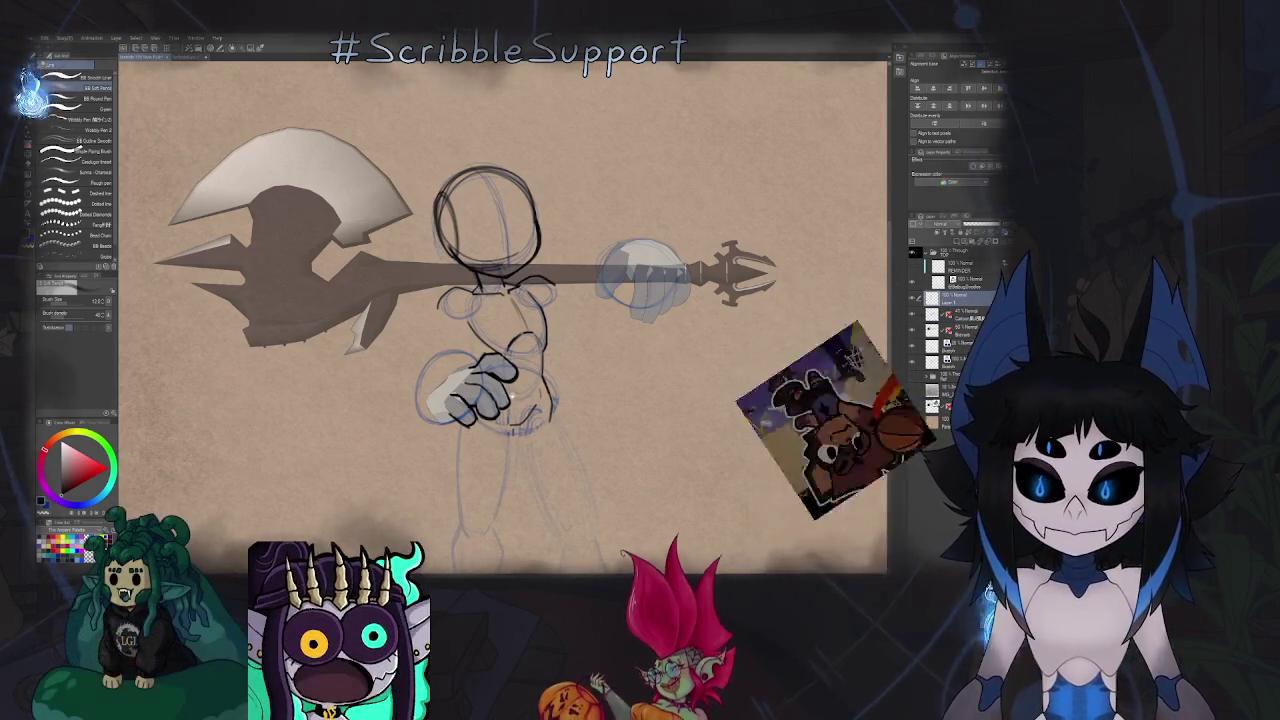
Outline the left edge of the staff-gripping hand.
{"action": "scroll", "coordinate": [617, 330], "scroll_direction": "down", "scroll_amount": 3}
{"action": "scroll", "coordinate": [617, 330], "scroll_direction": "down", "scroll_amount": 2}
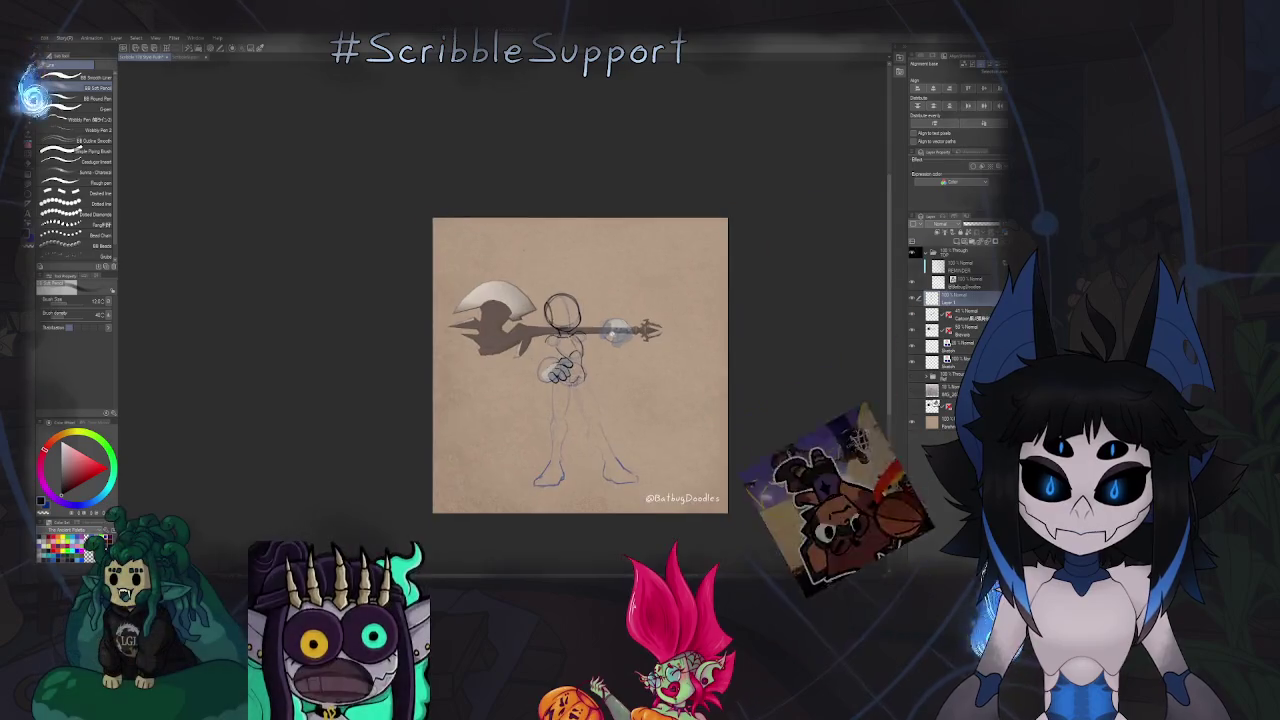
{"action": "scroll", "coordinate": [560, 260], "scroll_direction": "up", "scroll_amount": 1}
{"action": "scroll", "coordinate": [542, 224], "scroll_direction": "up", "scroll_amount": 5}
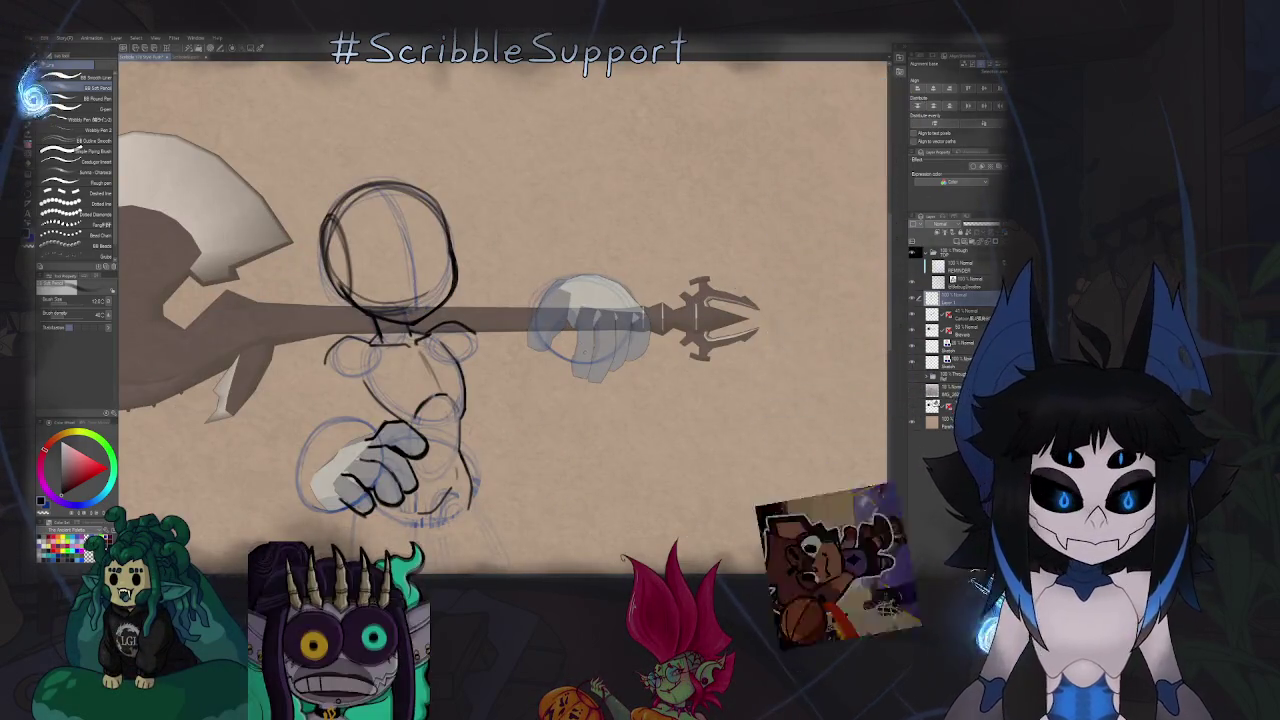
{"action": "scroll", "coordinate": [558, 318], "scroll_direction": "up", "scroll_amount": 2}
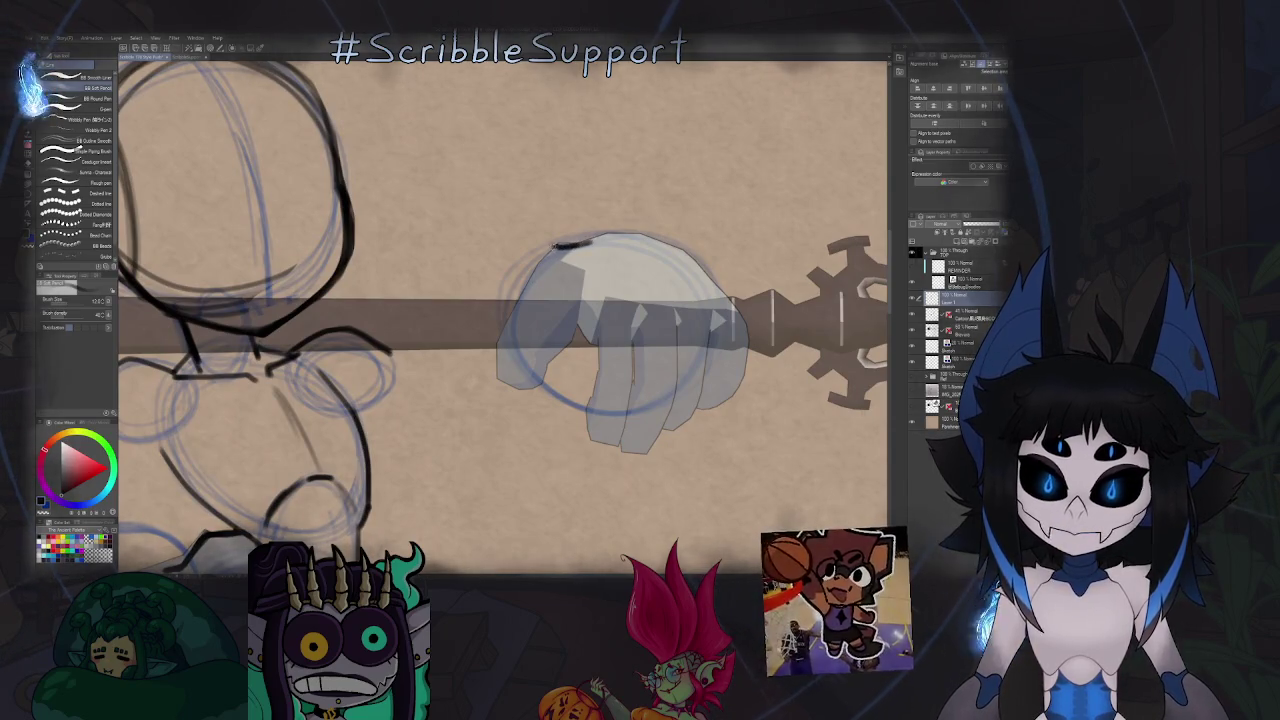
{"action": "left_click_drag", "start_coordinate": [550, 249], "coordinate": [497, 379]}
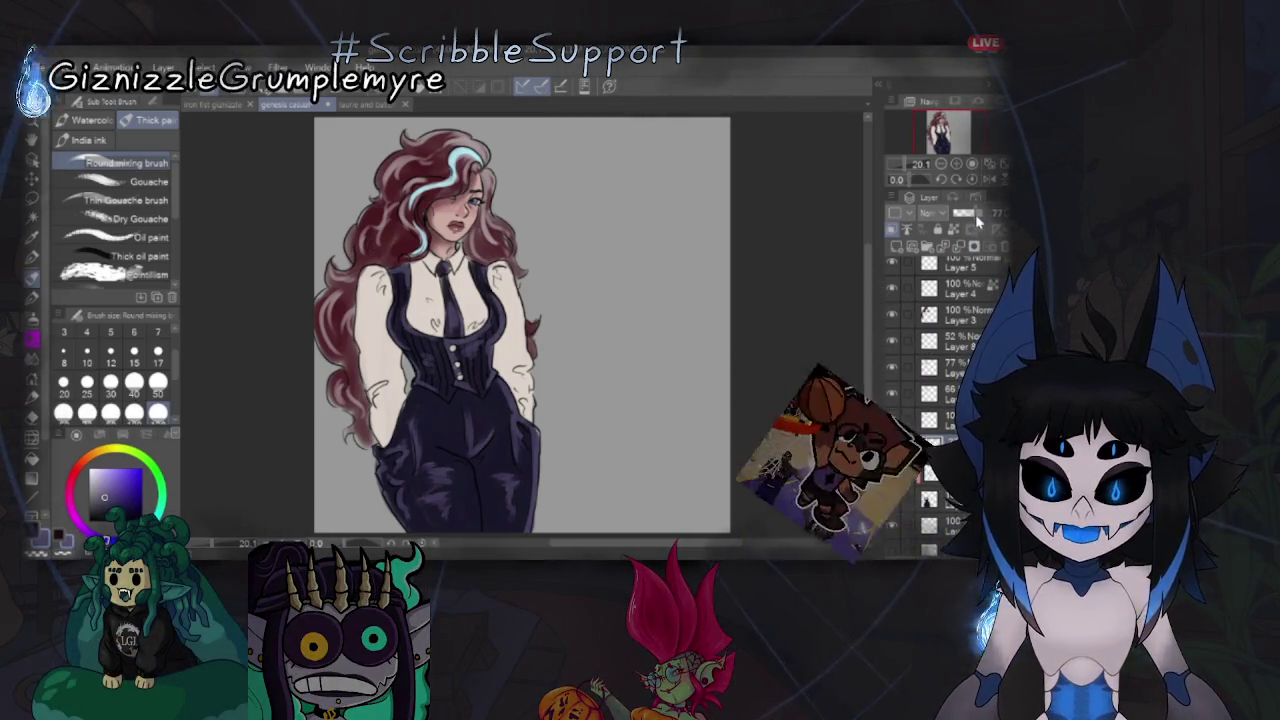
Select the 77% opacity layer in the woman portrait's Layer palette.
{"action": "left_click", "coordinate": [893, 362]}
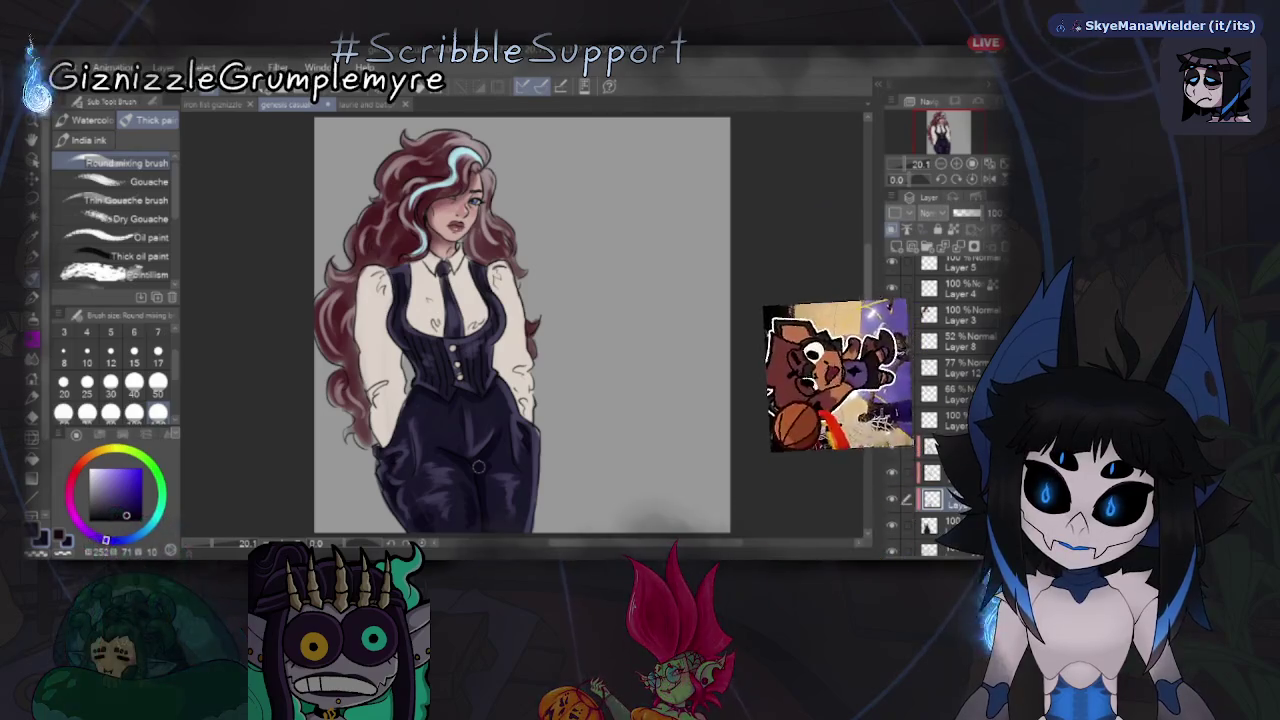
{"action": "scroll", "coordinate": [478, 466], "scroll_direction": "down", "scroll_amount": 1}
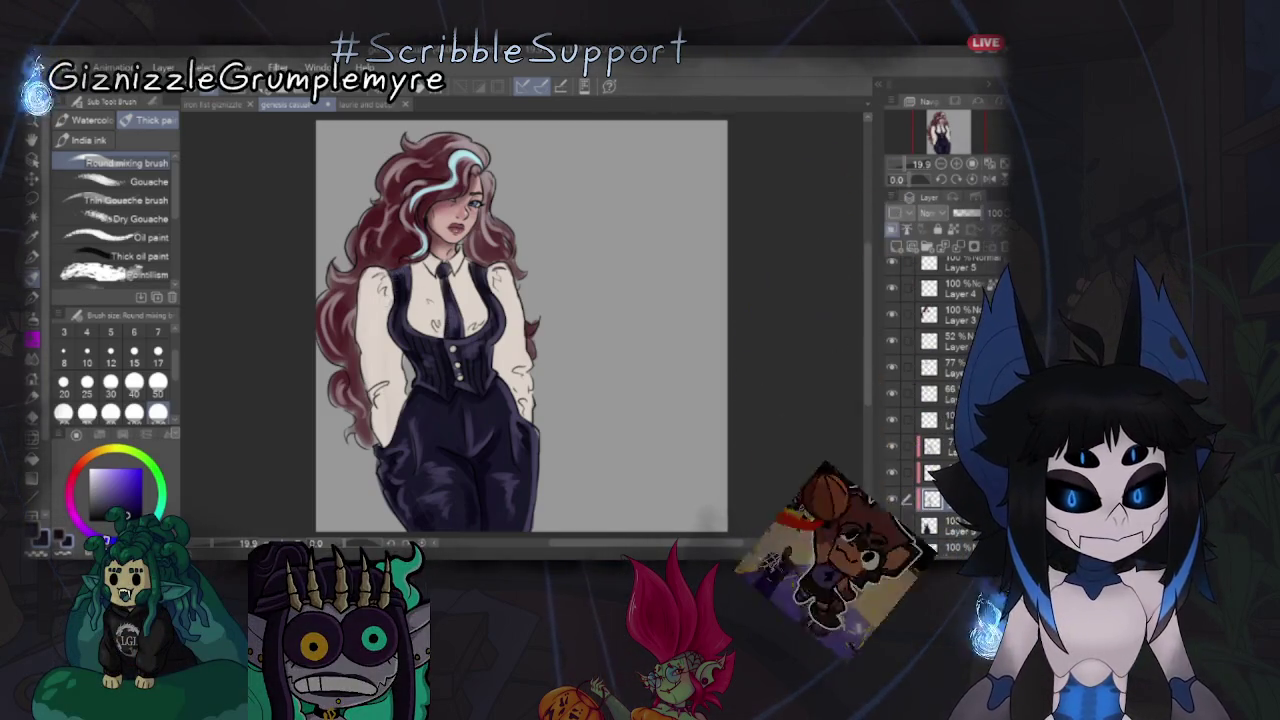
{"action": "scroll", "coordinate": [945, 400], "scroll_direction": "down", "scroll_amount": 3}
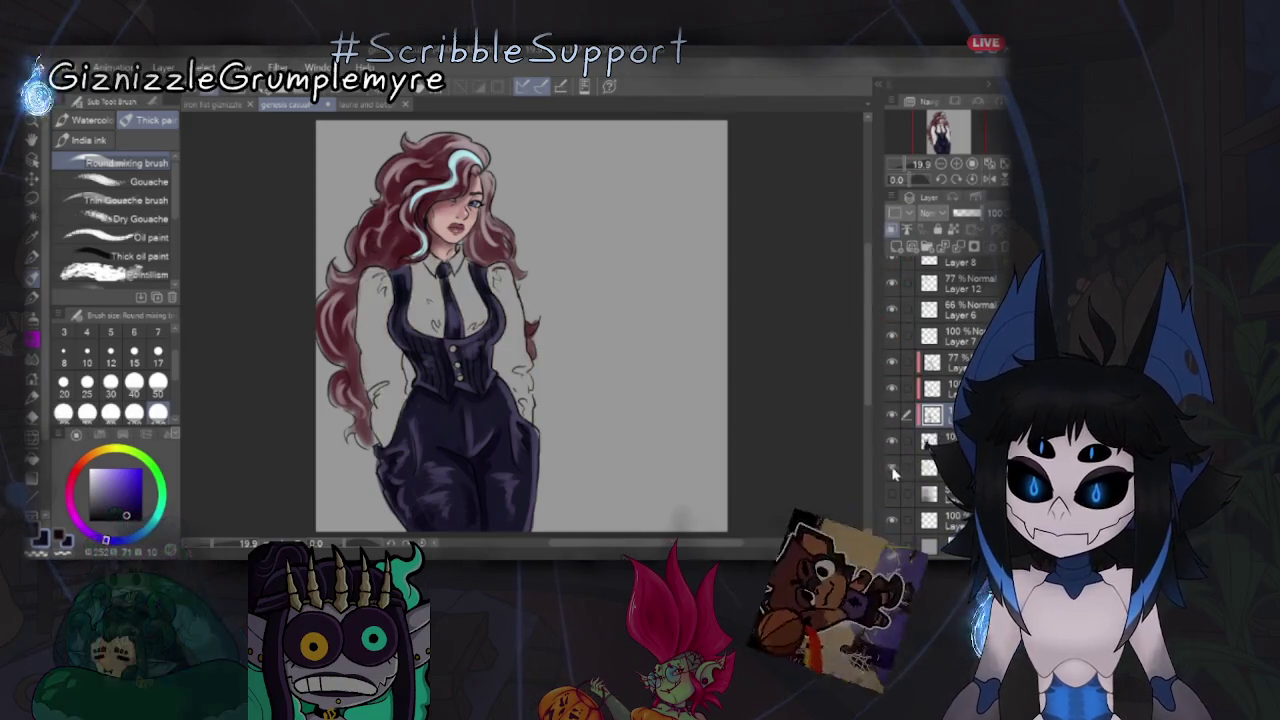
Brush greyish-brown shading onto the figure's left arm.
{"action": "left_click", "coordinate": [377, 334], "text": "alt"}
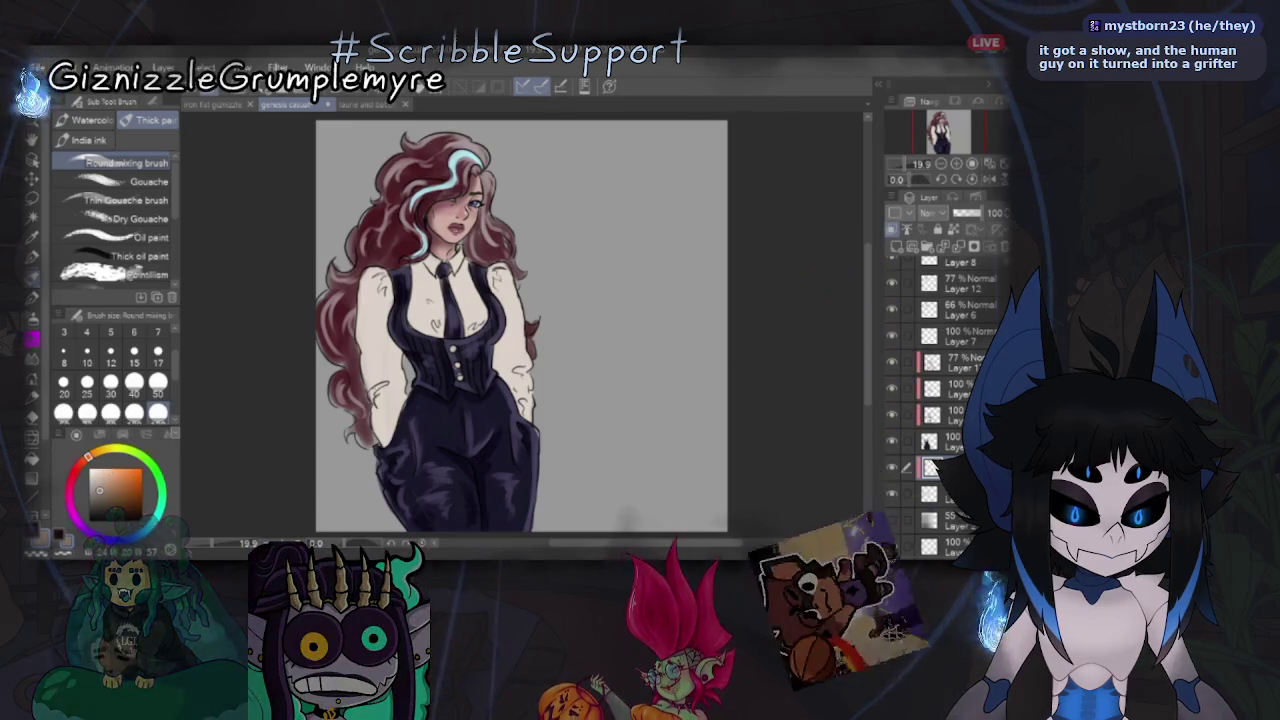
{"action": "left_click", "coordinate": [378, 396], "text": "alt"}
{"action": "left_click_drag", "start_coordinate": [372, 388], "coordinate": [382, 406]}
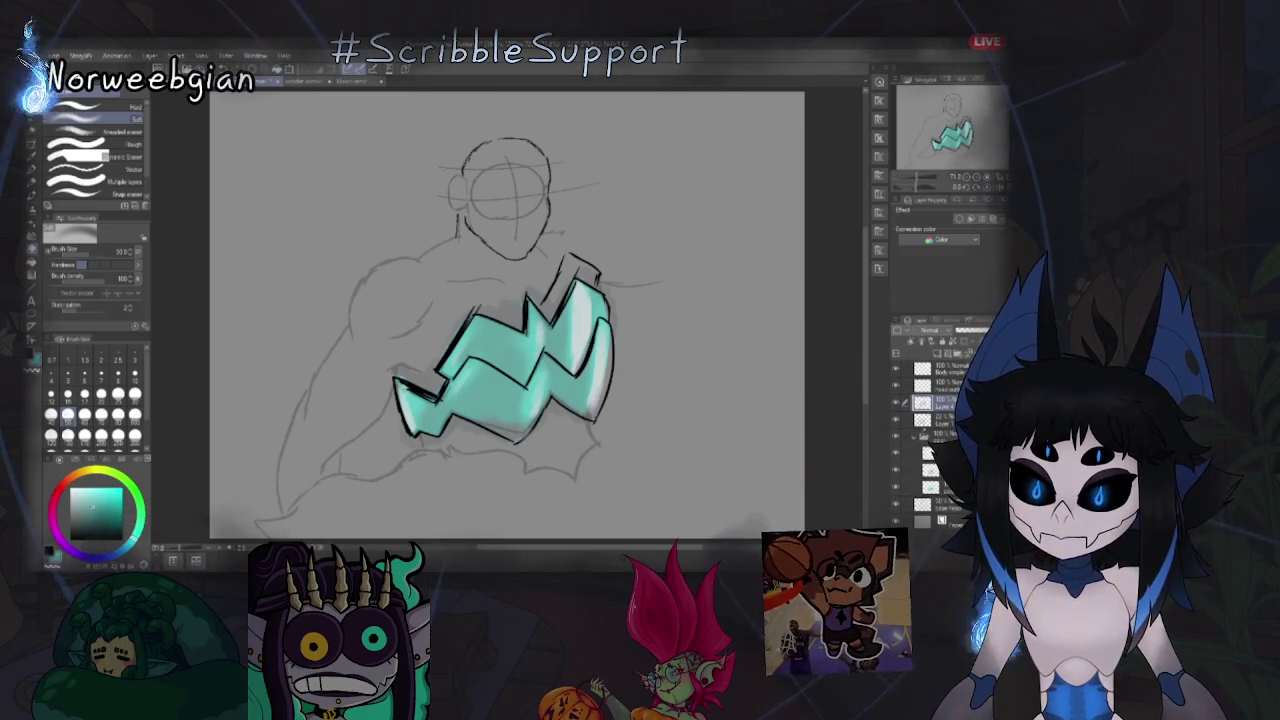
Step to the target layer with Alt+[ / Alt+] and switch to the inking pen.
{"action": "left_click", "coordinate": [935, 420]}
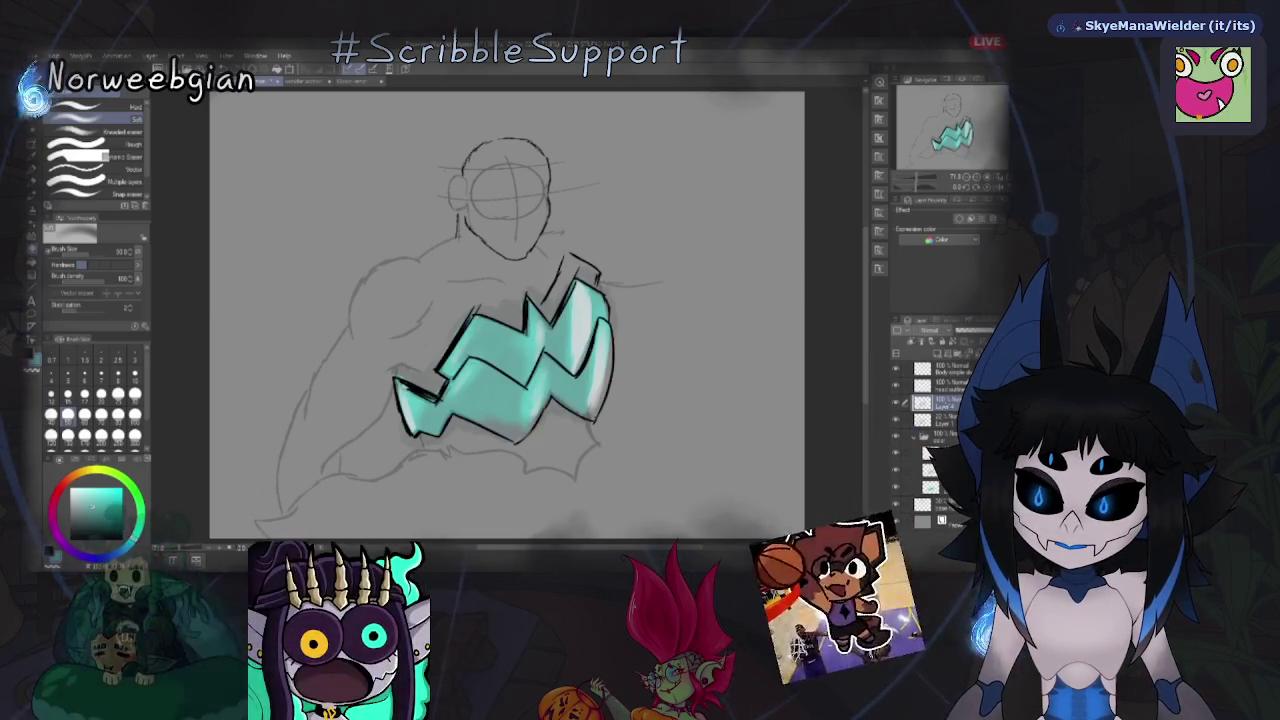
{"action": "key", "text": "alt+bracketright"}
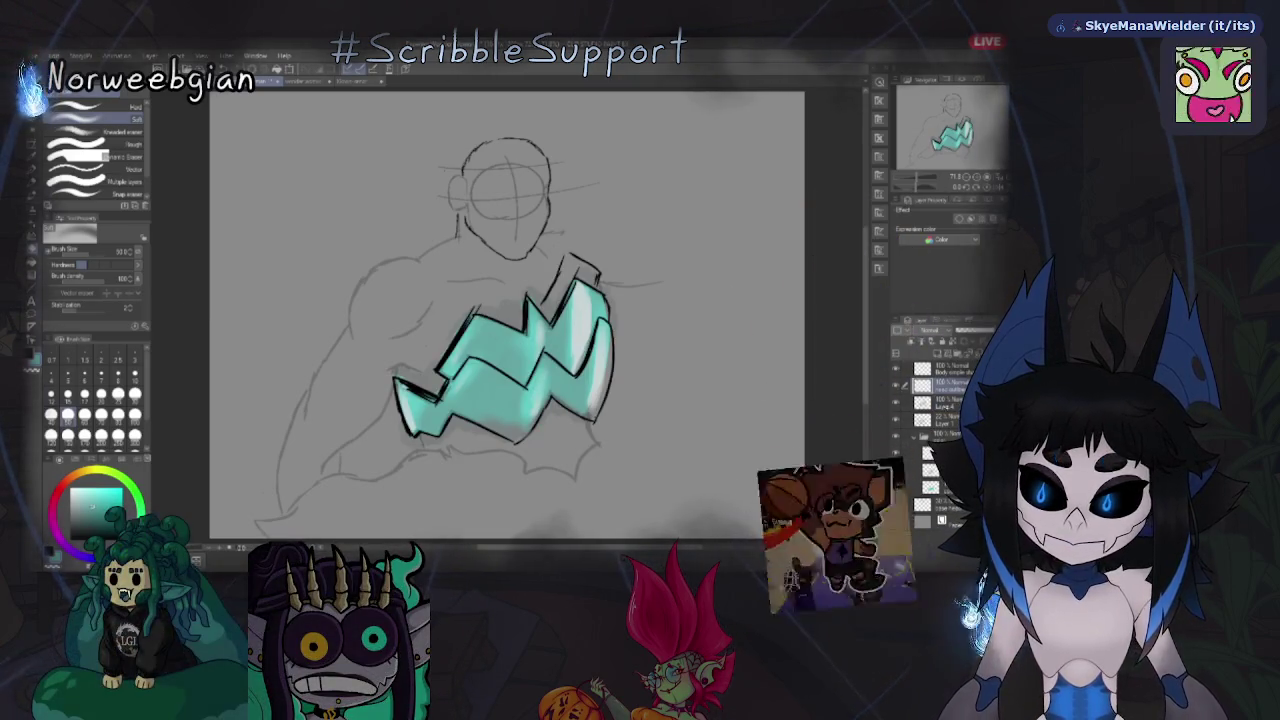
{"action": "key", "text": "alt+bracketleft"}
{"action": "key", "text": "alt+bracketleft"}
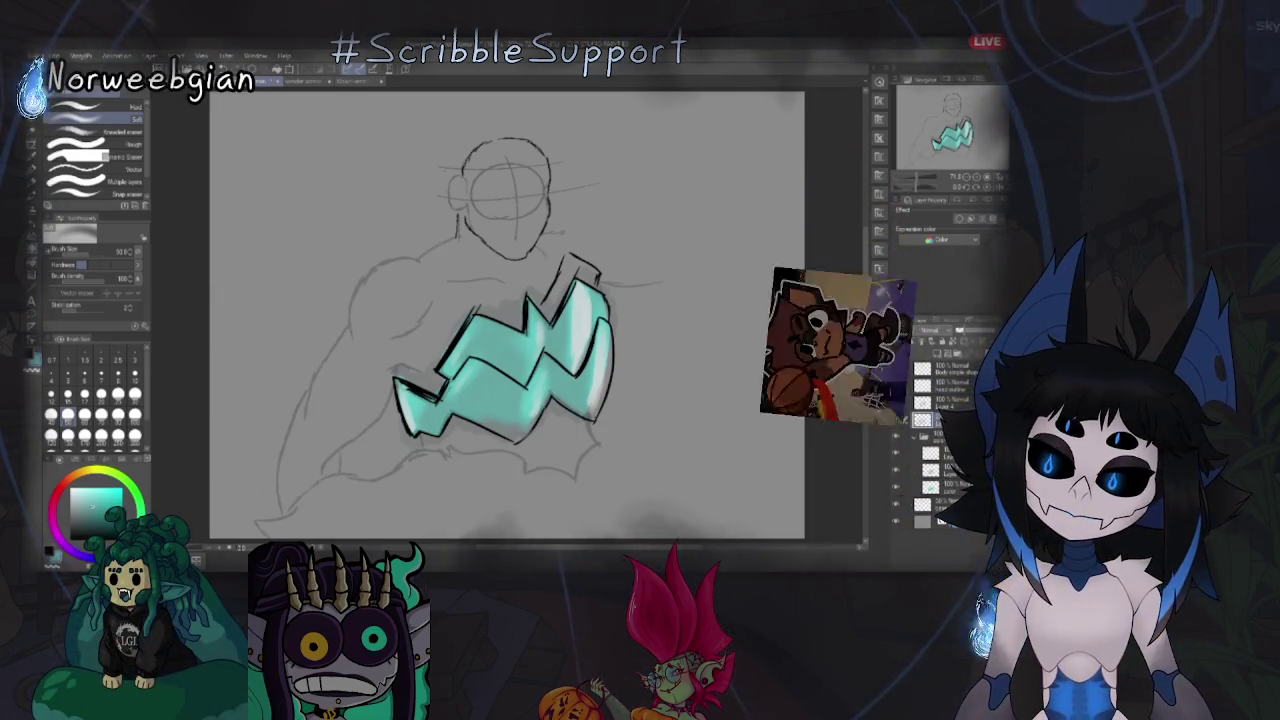
{"action": "key", "text": "p"}
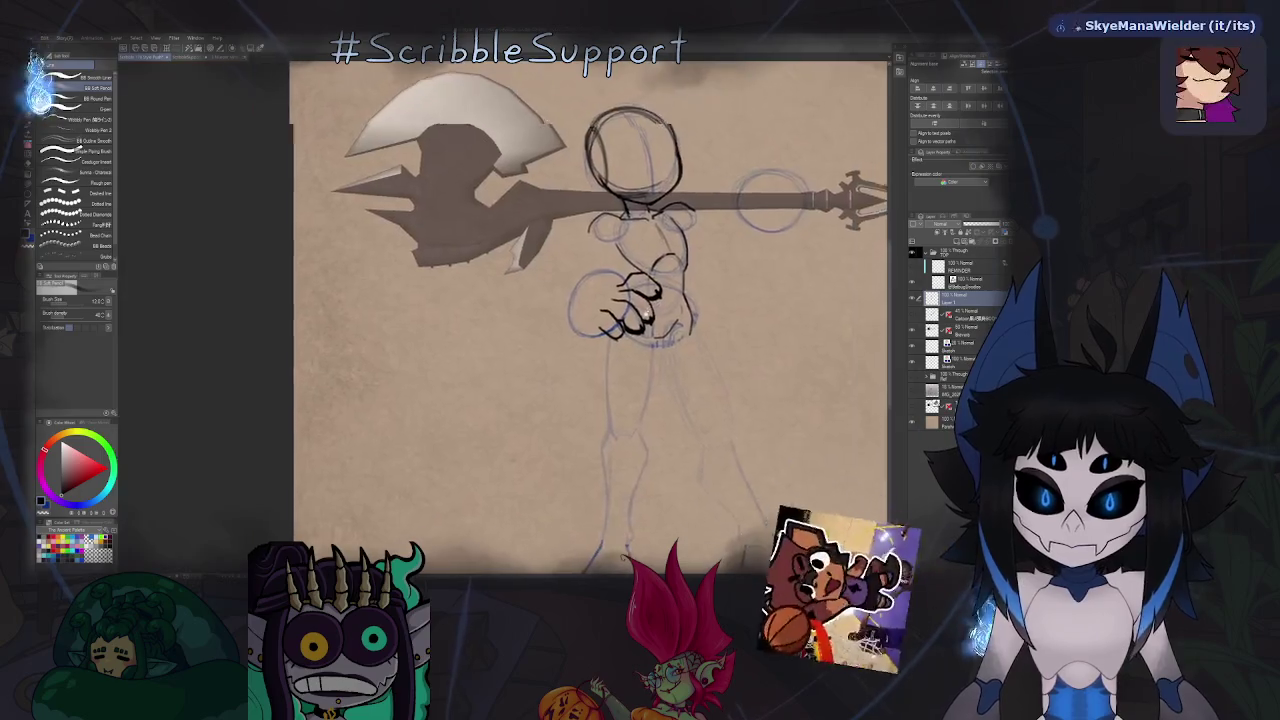
Lasso the lower-left part of the fist sketch and cut-paste it onto a new layer.
{"action": "key", "text": "m"}
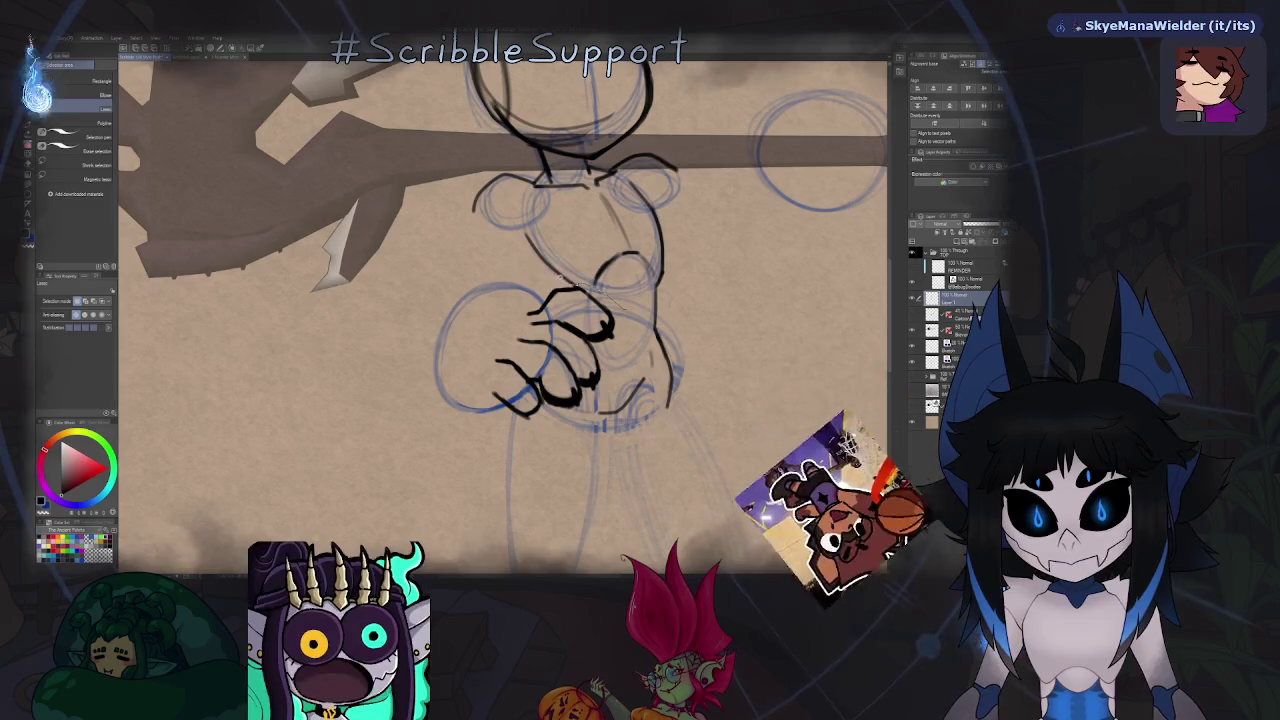
{"action": "left_click_drag", "start_coordinate": [540, 282], "coordinate": [585, 462]}
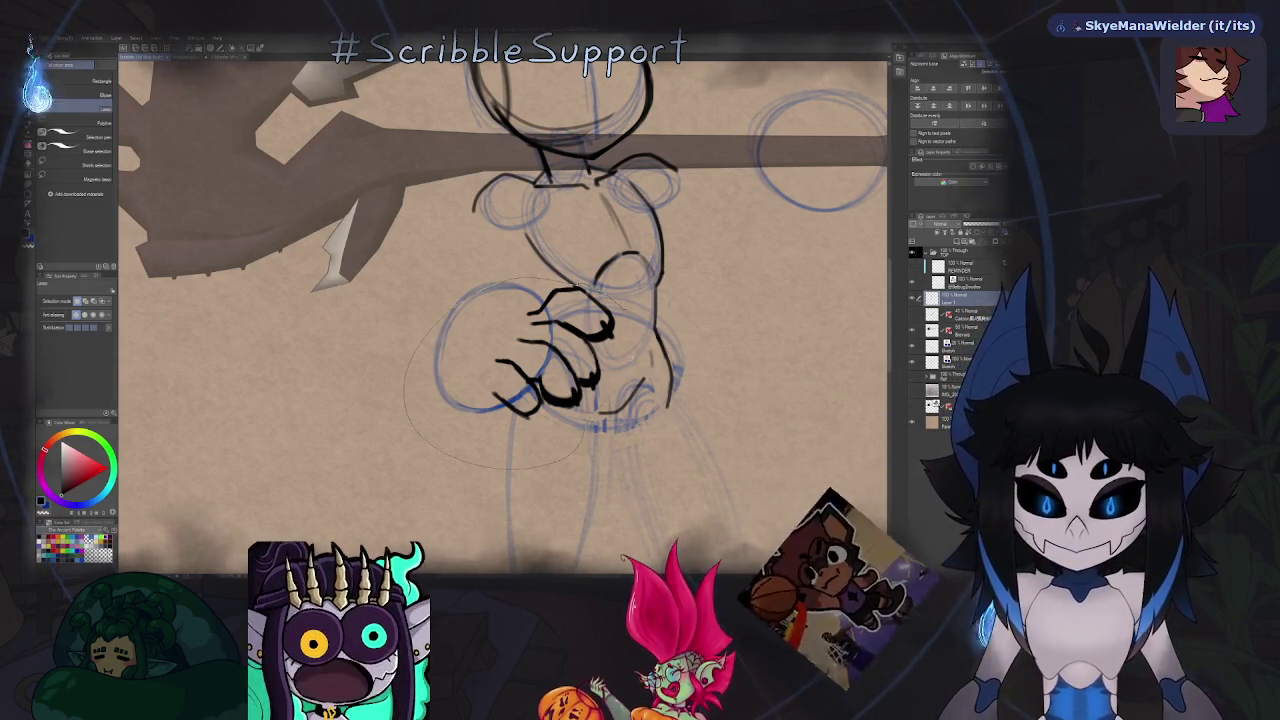
{"action": "key", "text": "ctrl+x"}
{"action": "key", "text": "ctrl+v"}
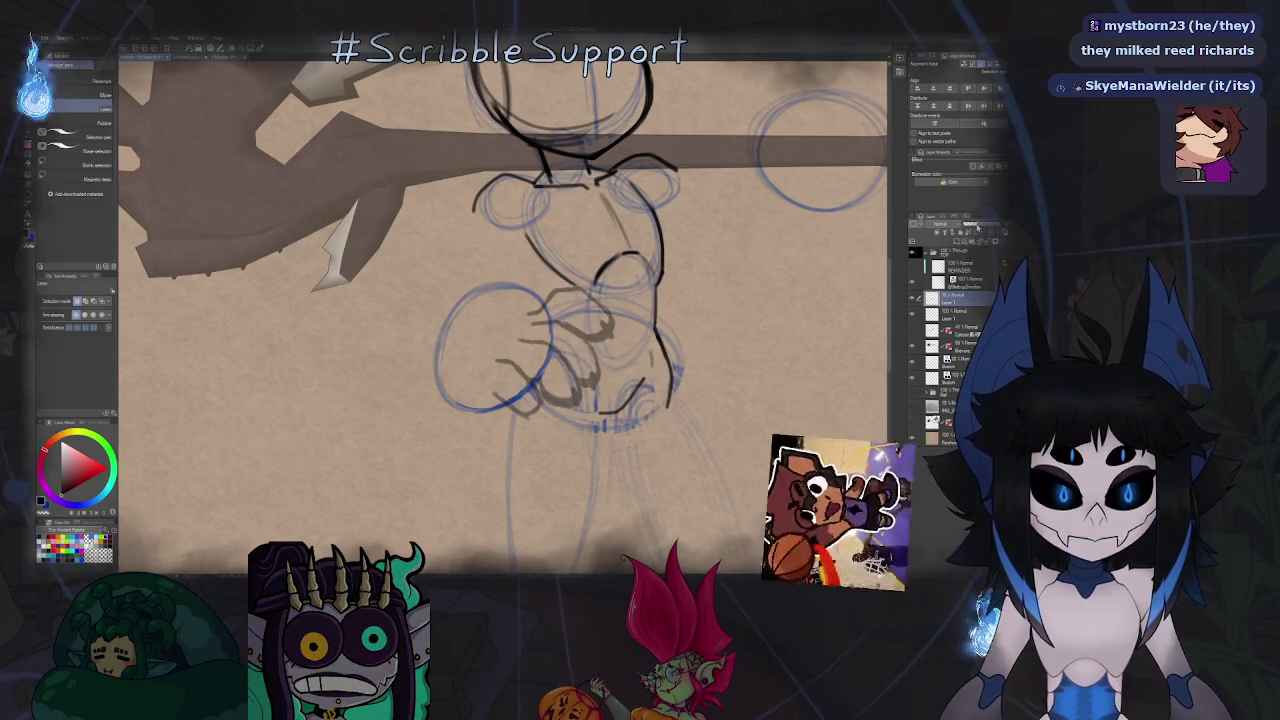
Select the layer above with a pen and fit the whole drawing to the window.
{"action": "left_click", "coordinate": [955, 297]}
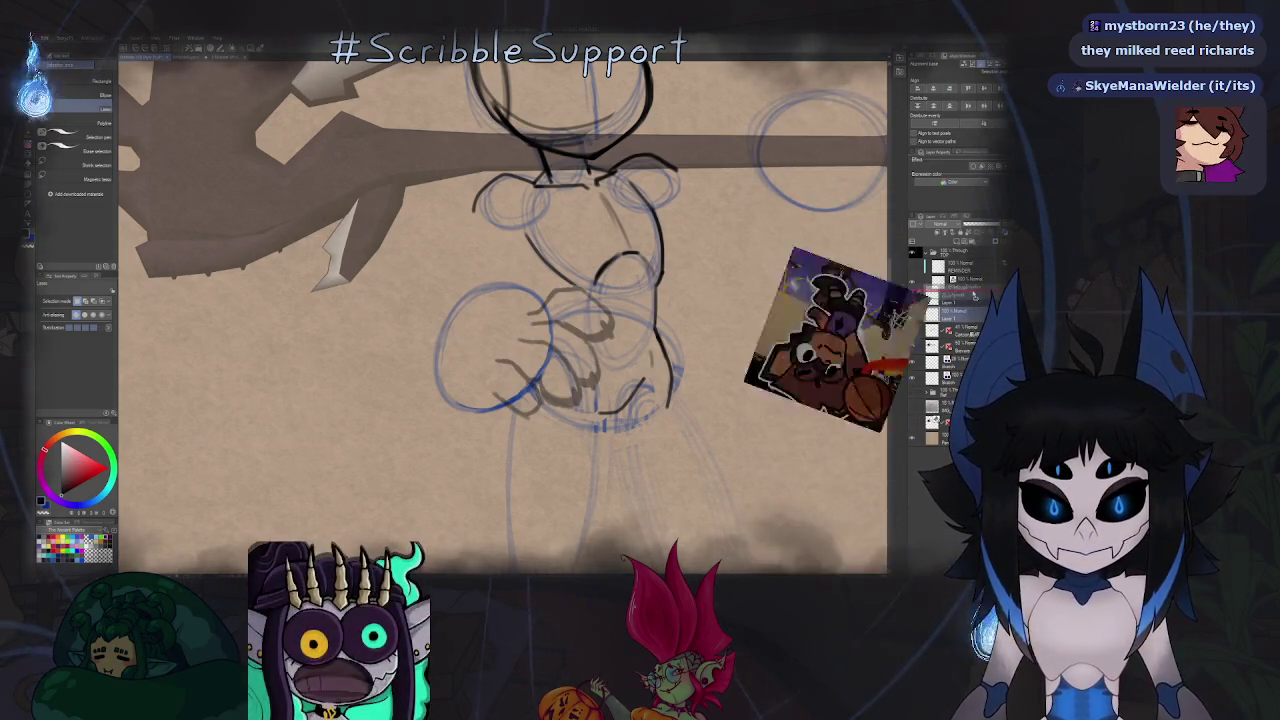
{"action": "key", "text": "p"}
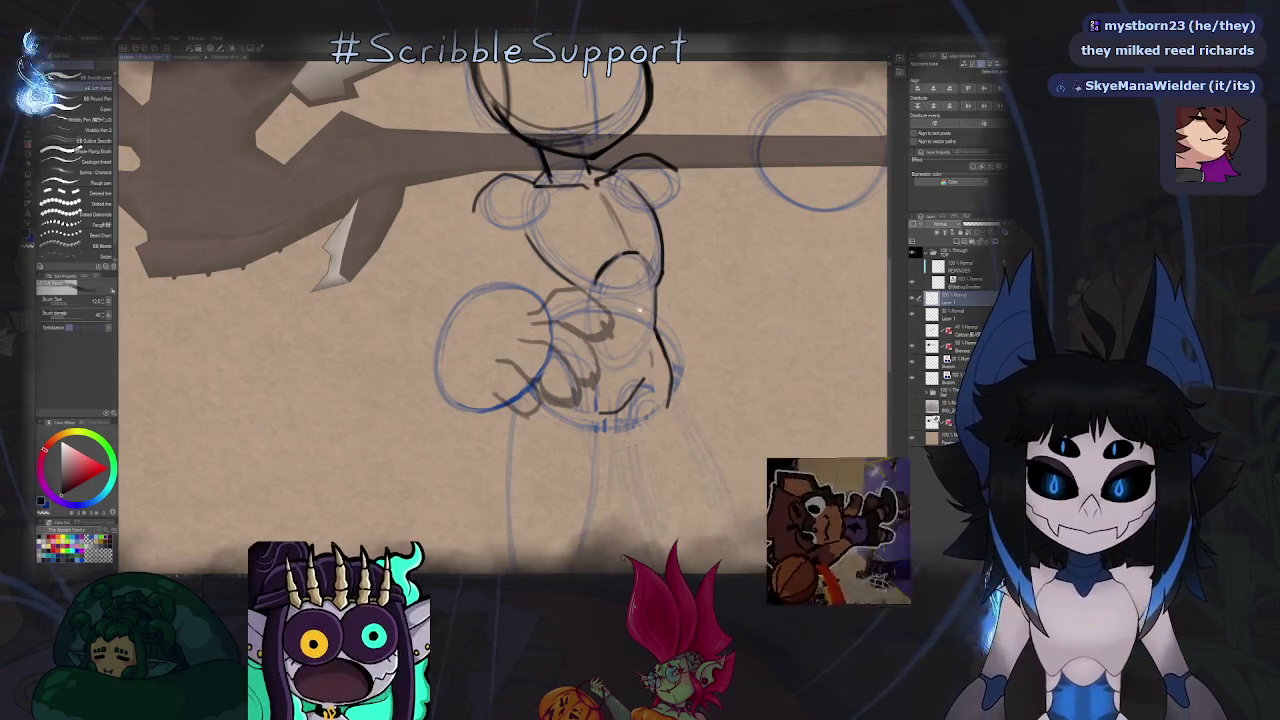
{"action": "left_click_drag", "start_coordinate": [638, 307], "coordinate": [533, 392]}
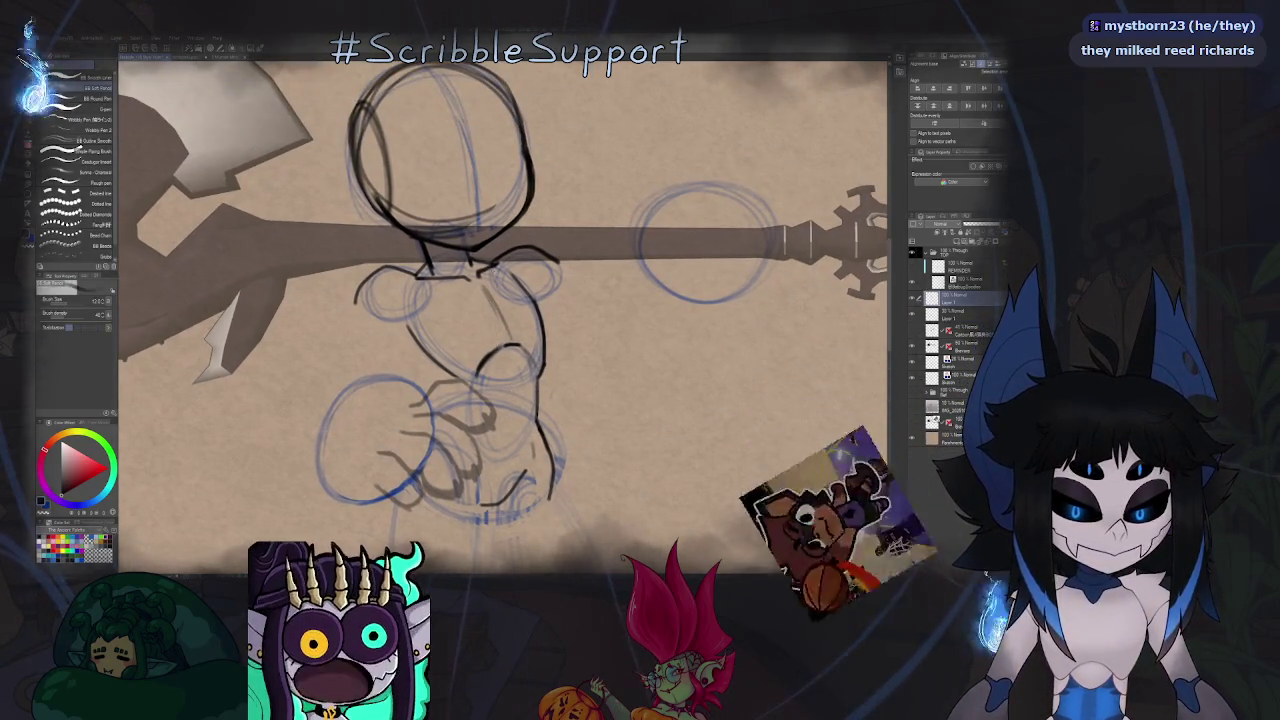
{"action": "key", "text": "ctrl+0"}
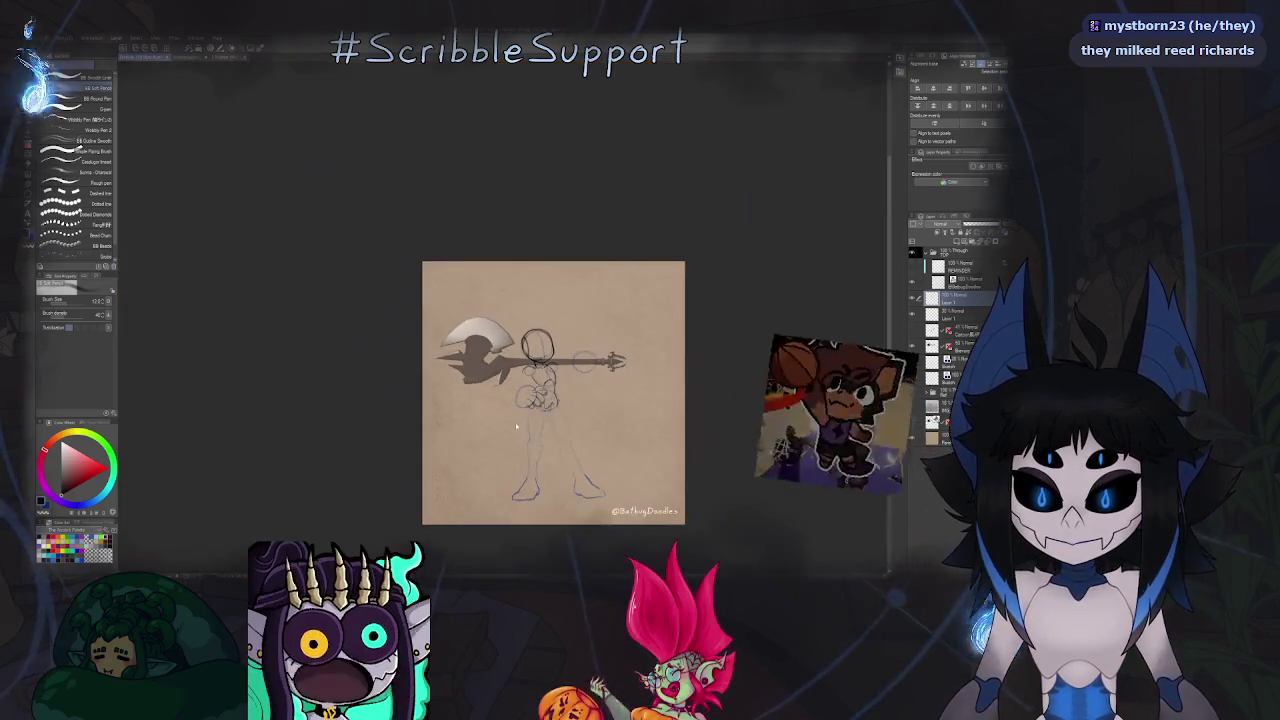
Select the Cartoon layer and re-centre the view on the figure.
{"action": "scroll", "coordinate": [598, 387], "scroll_direction": "up", "scroll_amount": 5}
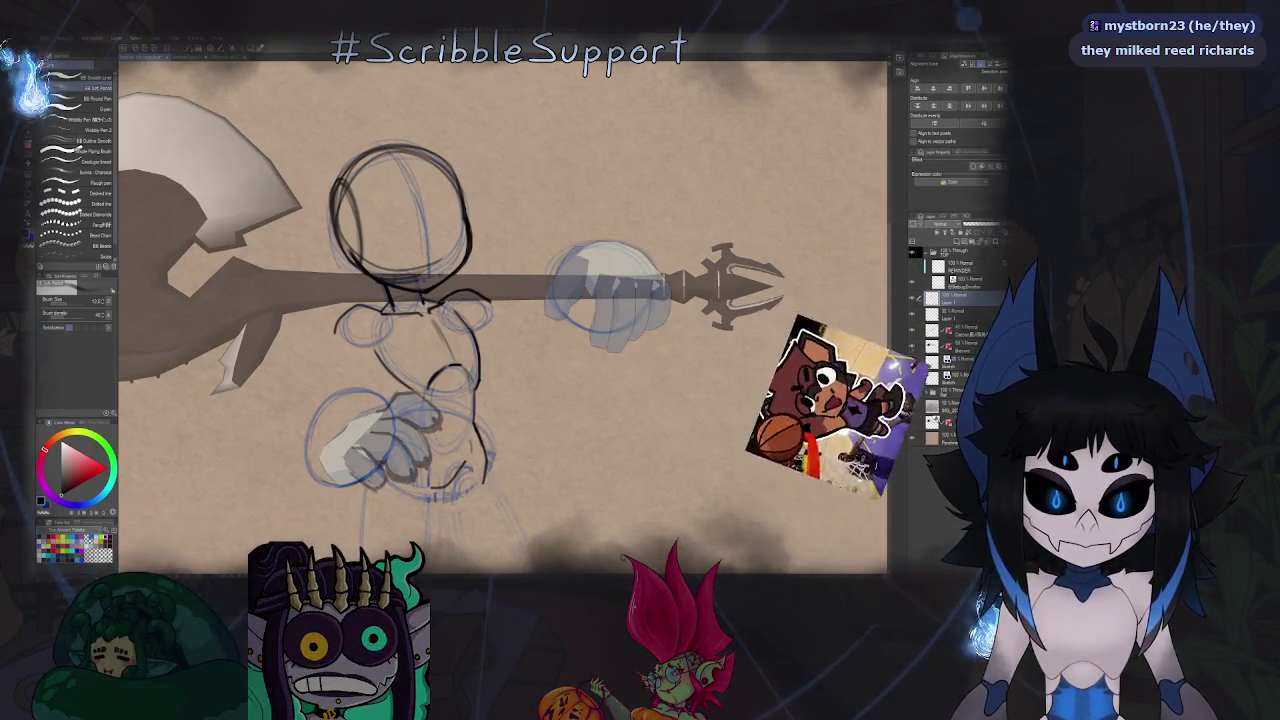
{"action": "left_click", "coordinate": [960, 329]}
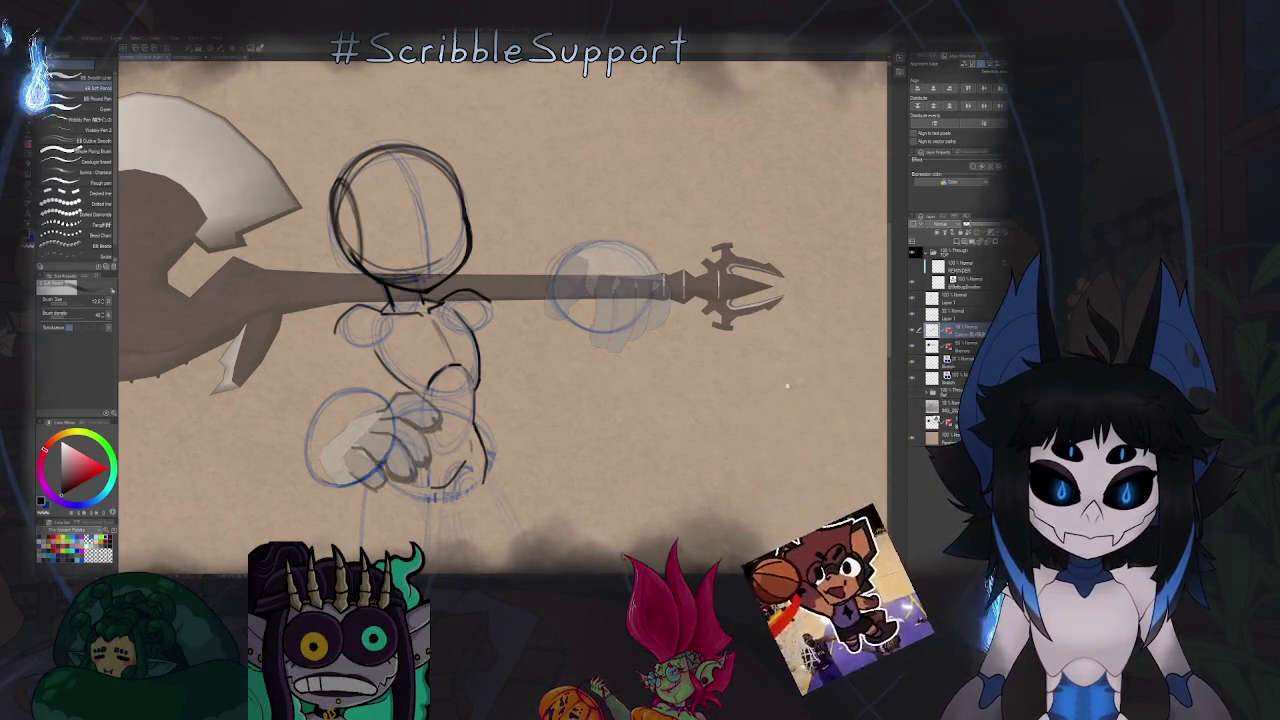
{"action": "scroll", "coordinate": [685, 271], "scroll_direction": "down", "scroll_amount": 2}
{"action": "scroll", "coordinate": [685, 271], "scroll_direction": "down", "scroll_amount": 1}
{"action": "key", "text": "k"}
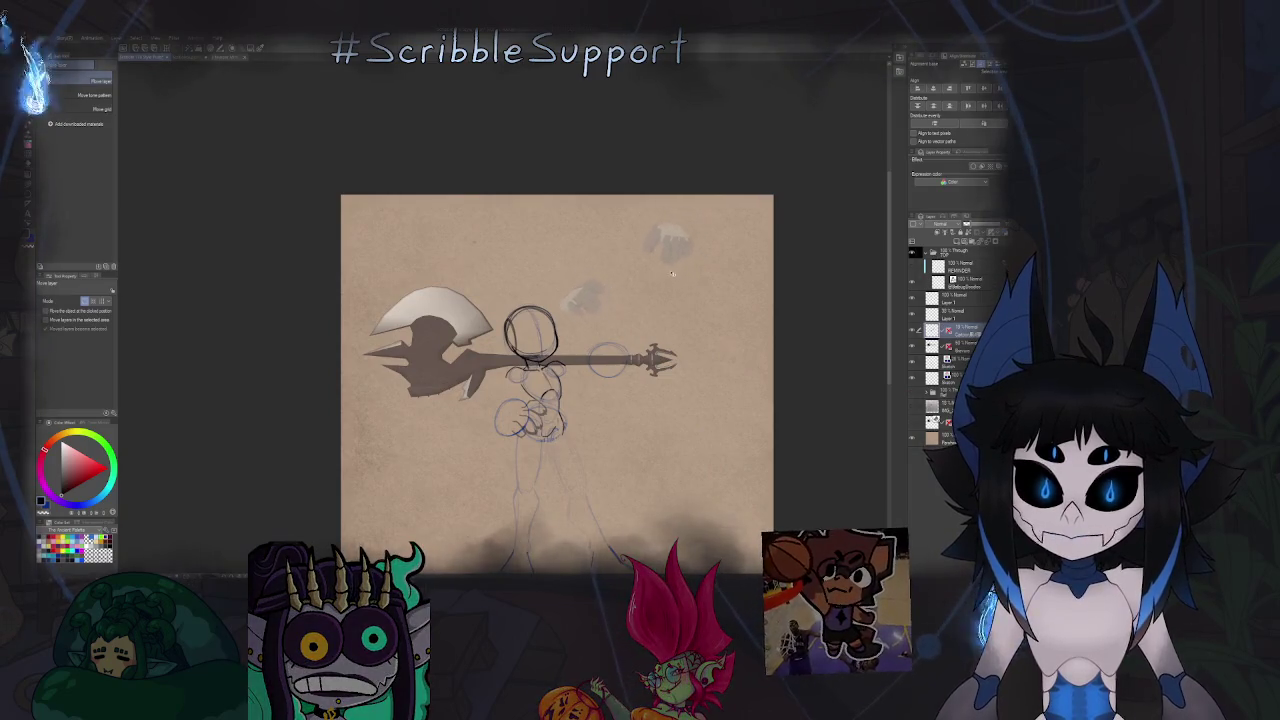
{"action": "scroll", "coordinate": [682, 270], "scroll_direction": "up", "scroll_amount": 1}
{"action": "scroll", "coordinate": [682, 270], "scroll_direction": "up", "scroll_amount": 3}
{"action": "scroll", "coordinate": [633, 266], "scroll_direction": "down", "scroll_amount": 2}
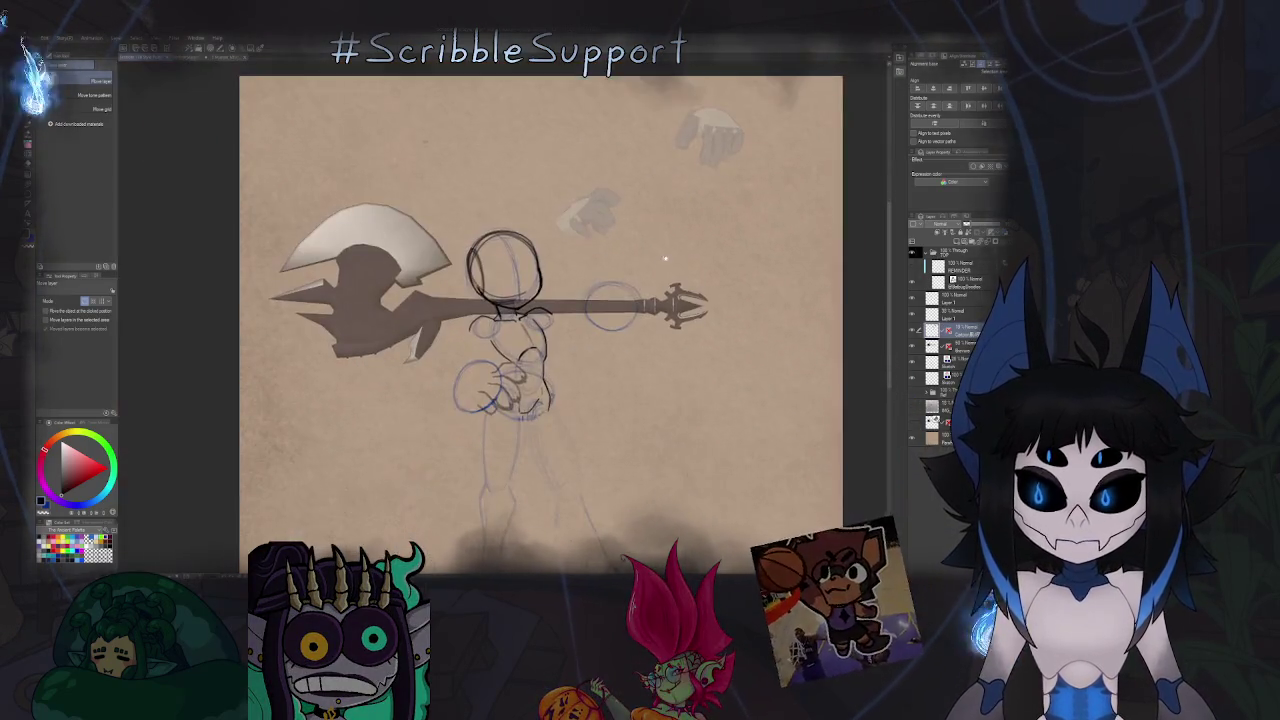
{"action": "scroll", "coordinate": [633, 266], "scroll_direction": "up", "scroll_amount": 2}
{"action": "left_click_drag", "start_coordinate": [633, 266], "coordinate": [637, 341]}
Select the hand sketch layer and switch to the pencil over the axe.
{"action": "left_click", "coordinate": [965, 297]}
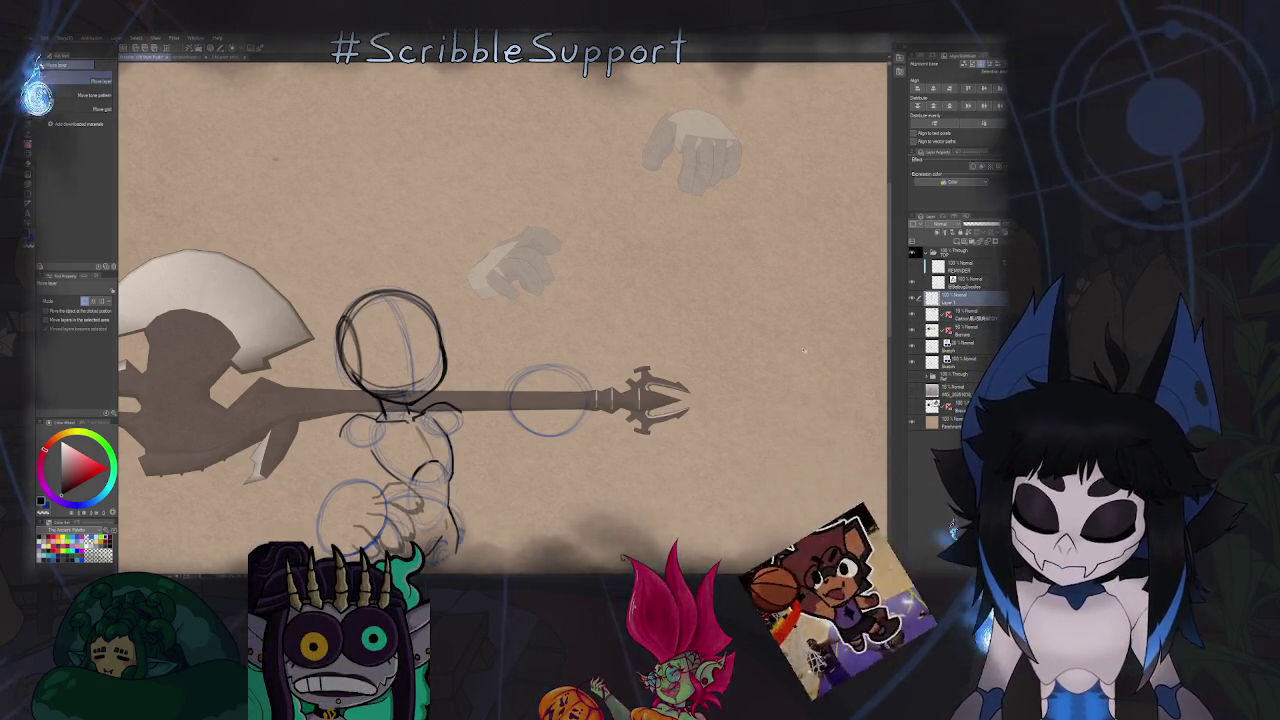
{"action": "key", "text": "b"}
{"action": "left_click_drag", "start_coordinate": [542, 398], "coordinate": [556, 373]}
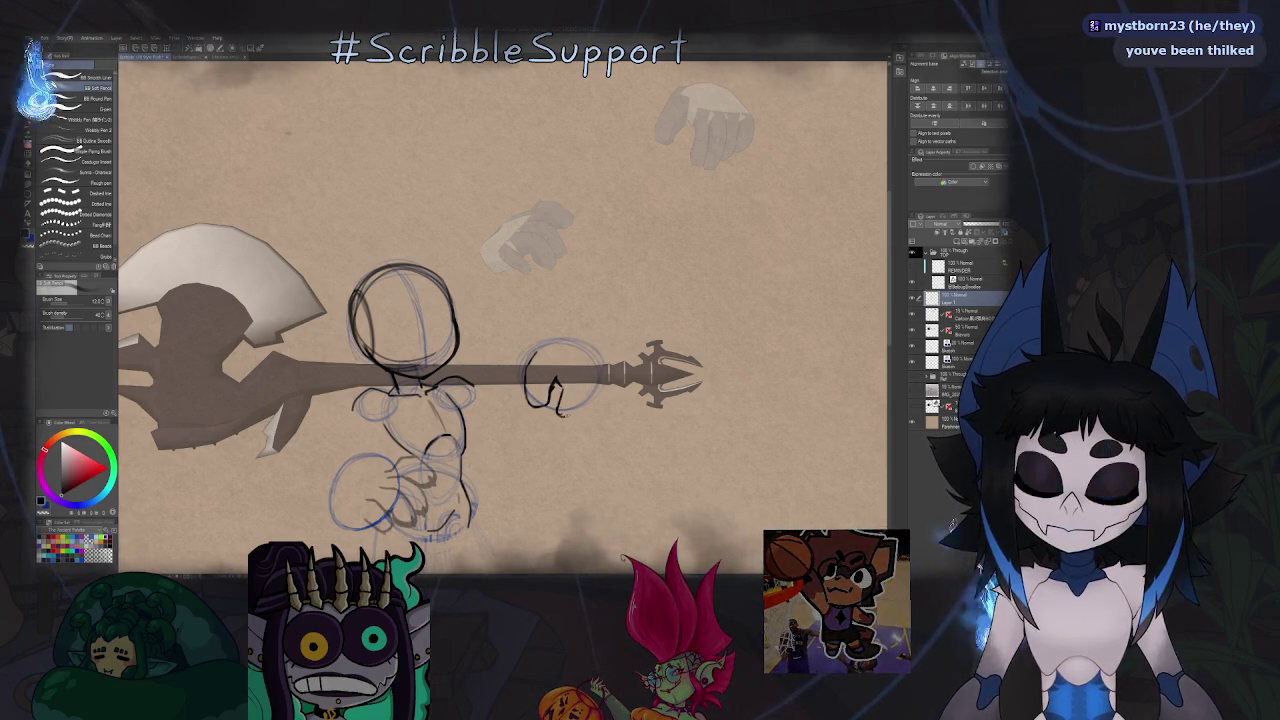
Sketch finger strokes wrapping around and under the axe handle.
{"action": "left_click_drag", "start_coordinate": [568, 388], "coordinate": [582, 390]}
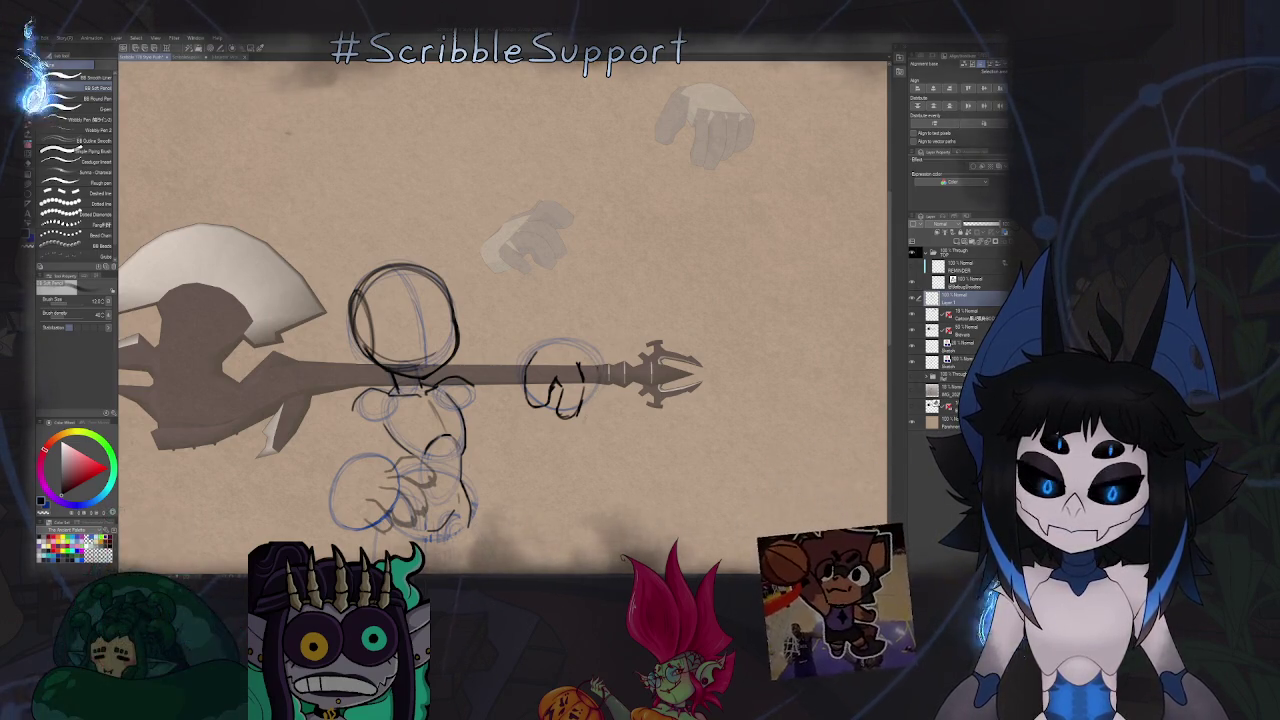
{"action": "left_click_drag", "start_coordinate": [576, 410], "coordinate": [588, 424]}
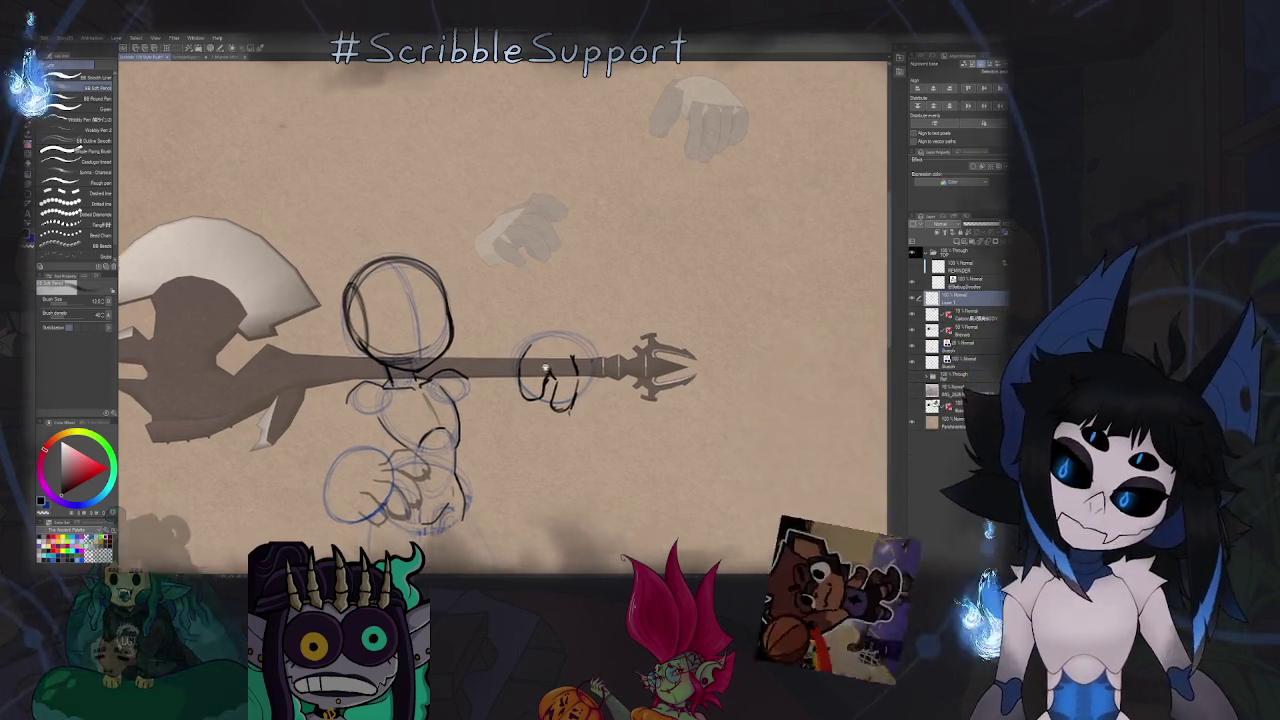
{"action": "left_click_drag", "start_coordinate": [590, 410], "coordinate": [574, 315]}
{"action": "scroll", "coordinate": [574, 315], "scroll_direction": "down", "scroll_amount": 1}
{"action": "scroll", "coordinate": [560, 330], "scroll_direction": "up", "scroll_amount": 2}
{"action": "scroll", "coordinate": [545, 350], "scroll_direction": "up", "scroll_amount": 1}
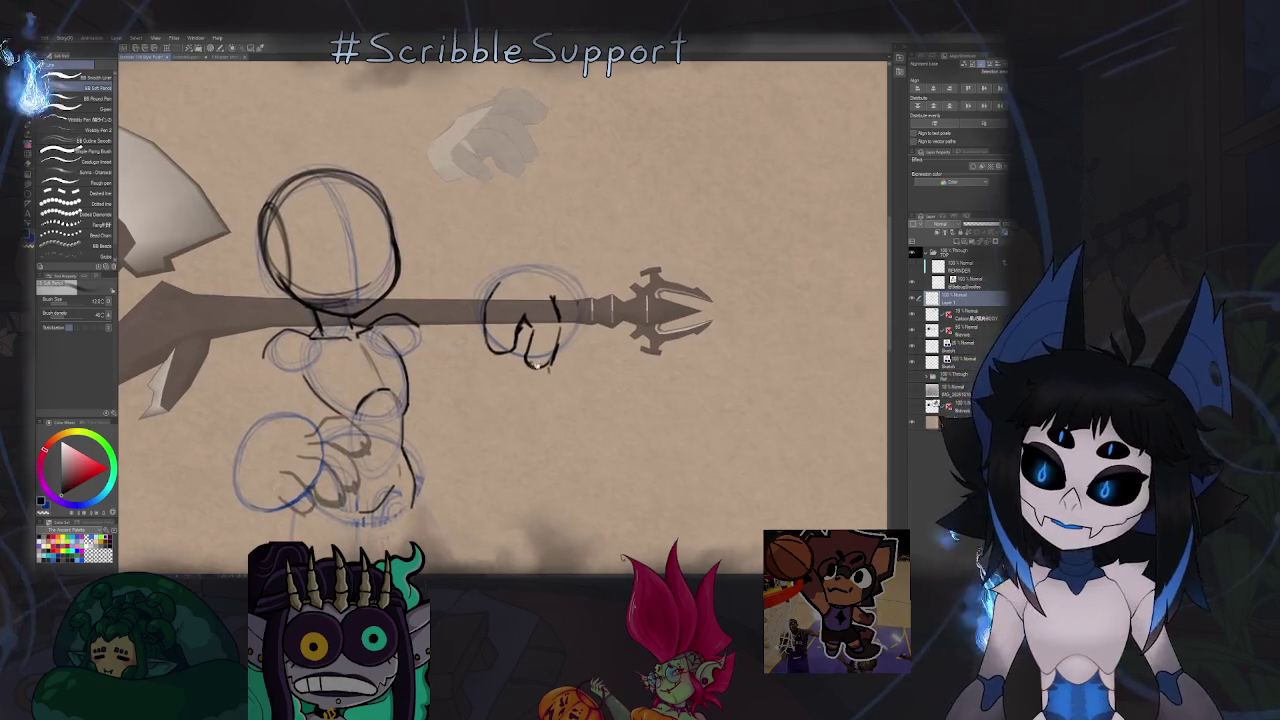
{"action": "scroll", "coordinate": [536, 362], "scroll_direction": "up", "scroll_amount": 1}
{"action": "scroll", "coordinate": [535, 361], "scroll_direction": "down", "scroll_amount": 1}
Briefly switch to the eraser, then return to the sketching pencil.
{"action": "key", "text": "e"}
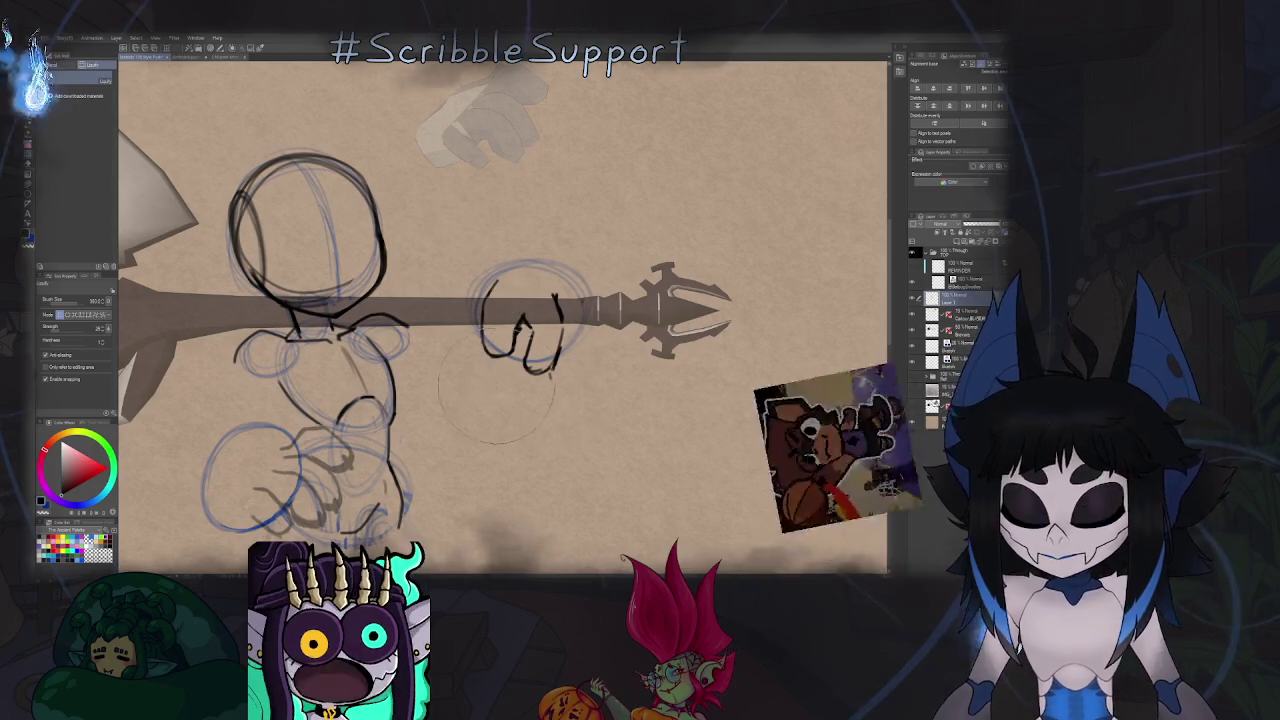
{"action": "key", "text": "p"}
{"action": "scroll", "coordinate": [549, 374], "scroll_direction": "down", "scroll_amount": 3}
{"action": "scroll", "coordinate": [531, 325], "scroll_direction": "up", "scroll_amount": 4}
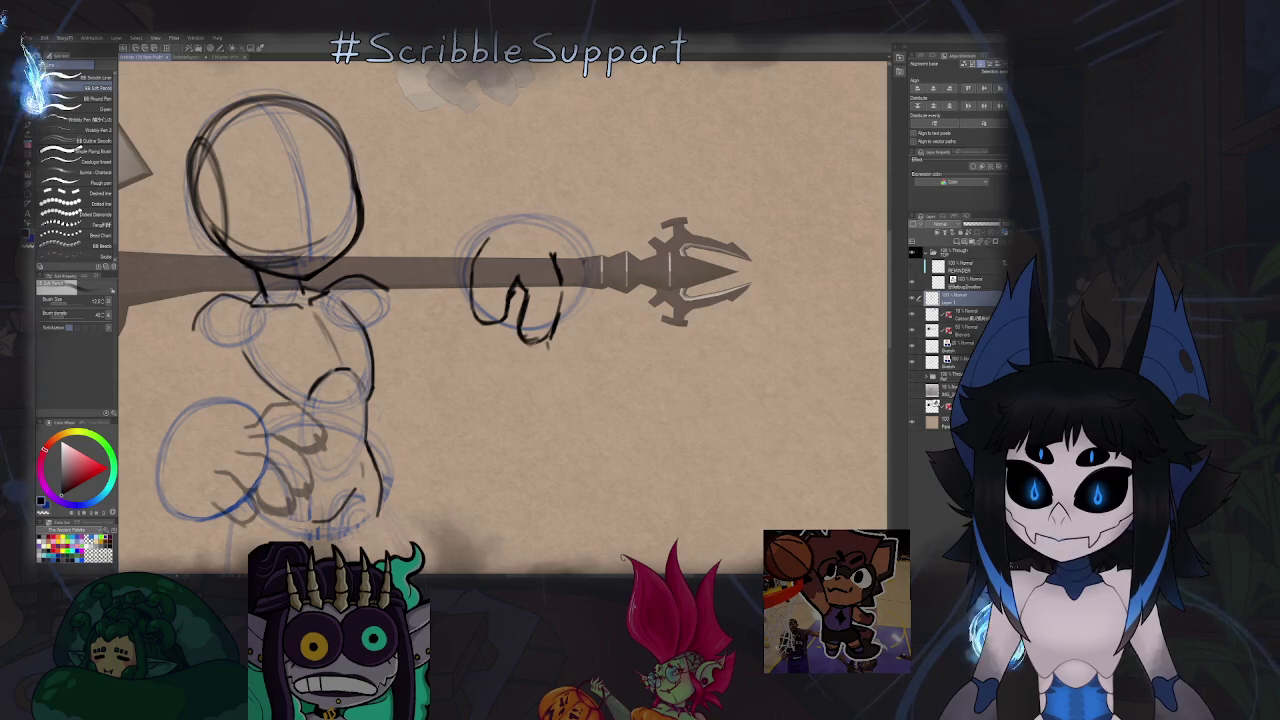
{"action": "scroll", "coordinate": [548, 341], "scroll_direction": "down", "scroll_amount": 1}
{"action": "scroll", "coordinate": [546, 342], "scroll_direction": "down", "scroll_amount": 2}
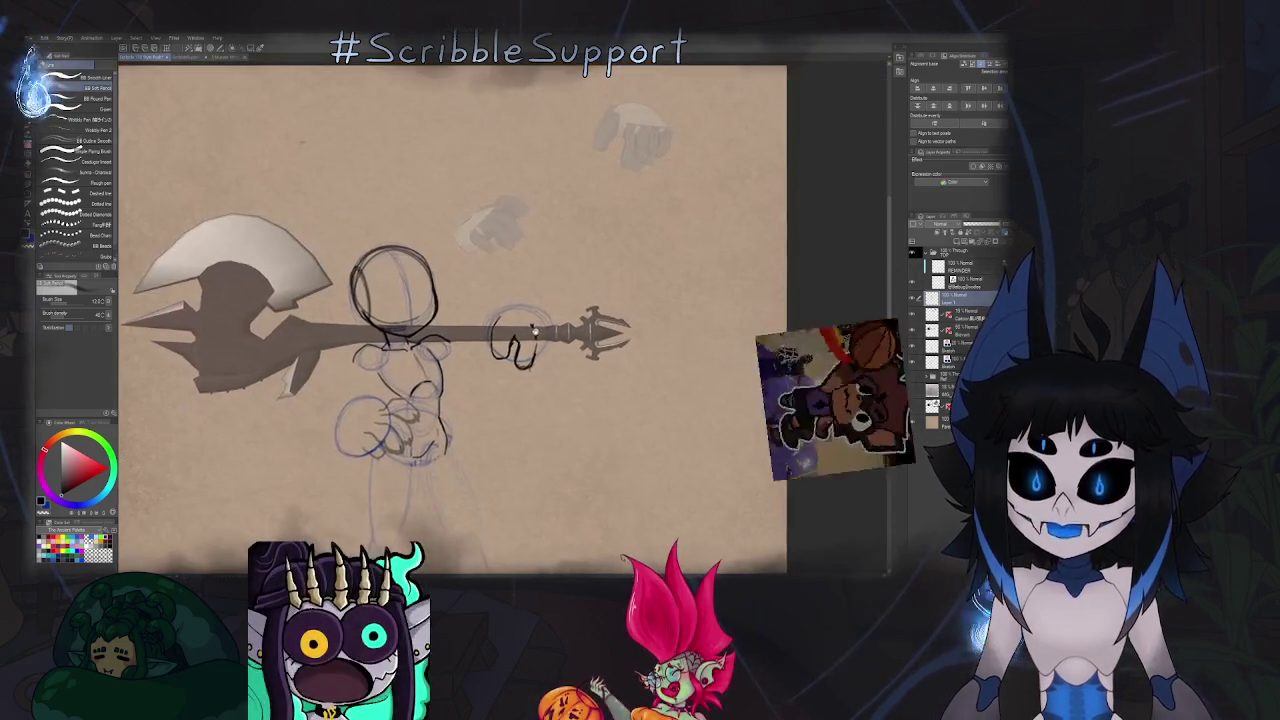
{"action": "scroll", "coordinate": [544, 343], "scroll_direction": "up", "scroll_amount": 1}
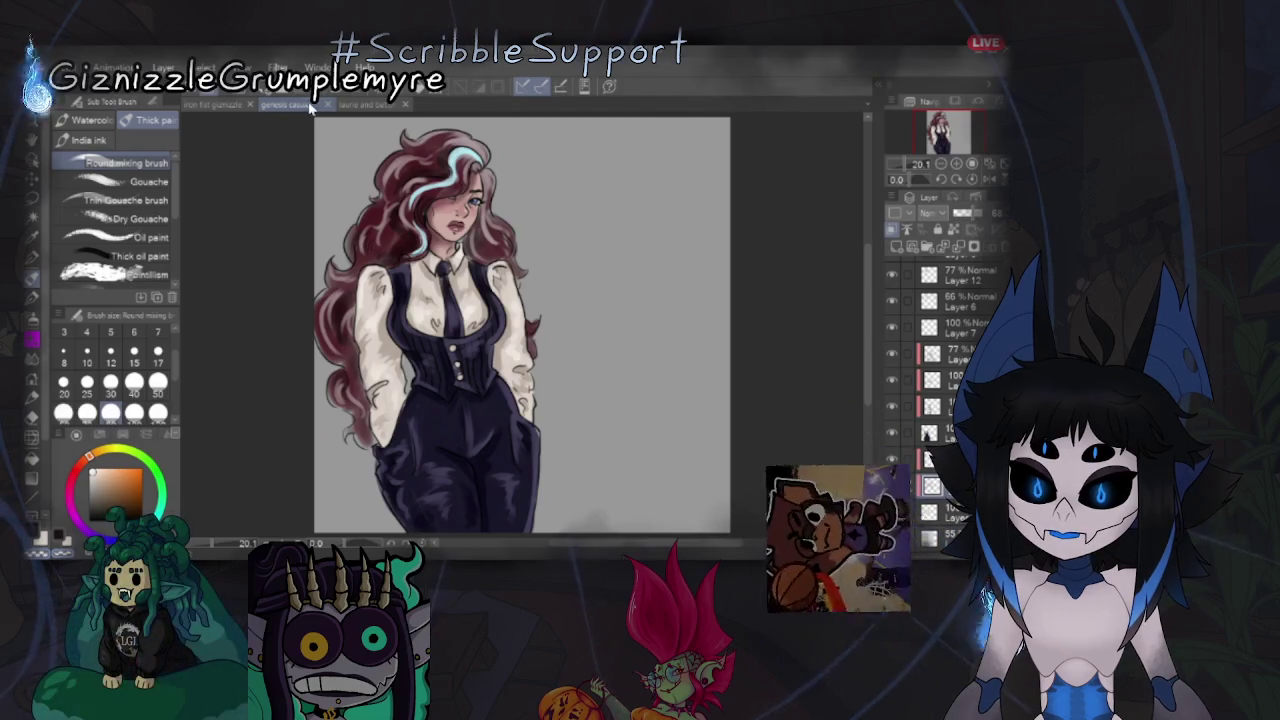
Tile the open drawings into two stacked panes, with the laurie and bat illustration below.
{"action": "left_click_drag", "start_coordinate": [290, 104], "coordinate": [560, 154]}
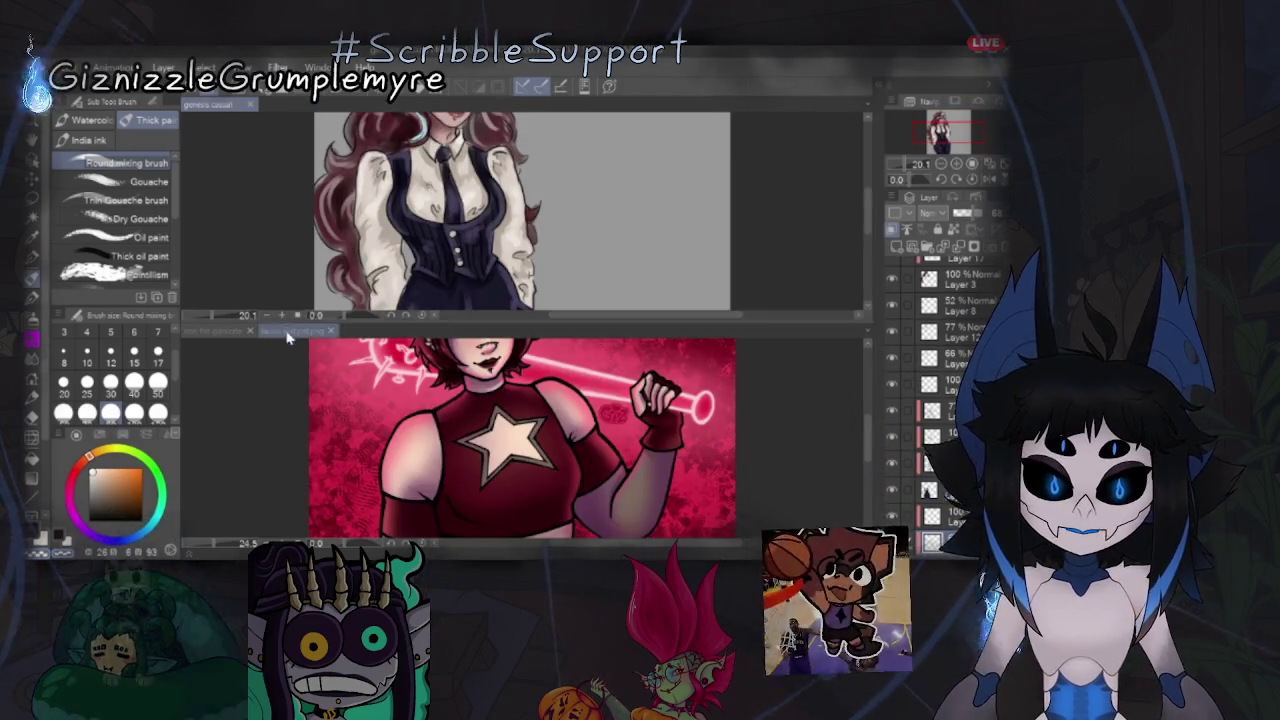
{"action": "left_click", "coordinate": [213, 330]}
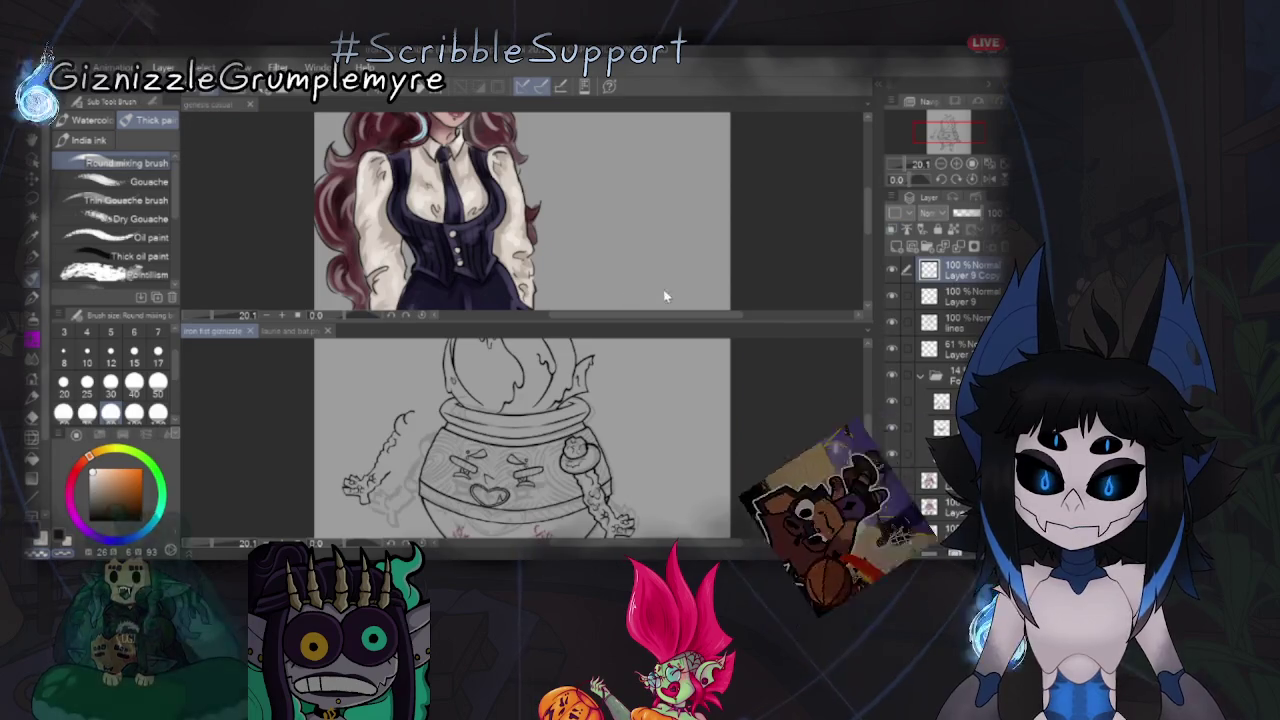
{"action": "scroll", "coordinate": [875, 423], "scroll_direction": "up", "scroll_amount": 3}
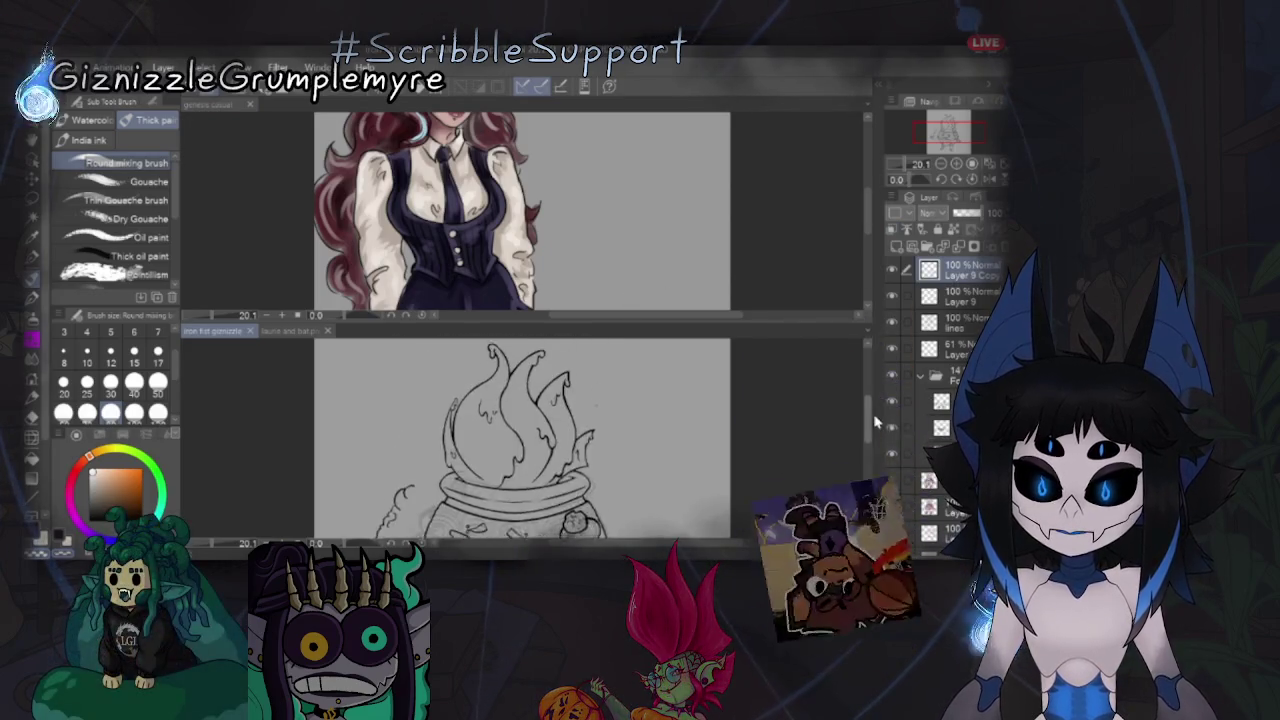
{"action": "scroll", "coordinate": [875, 423], "scroll_direction": "down", "scroll_amount": 3}
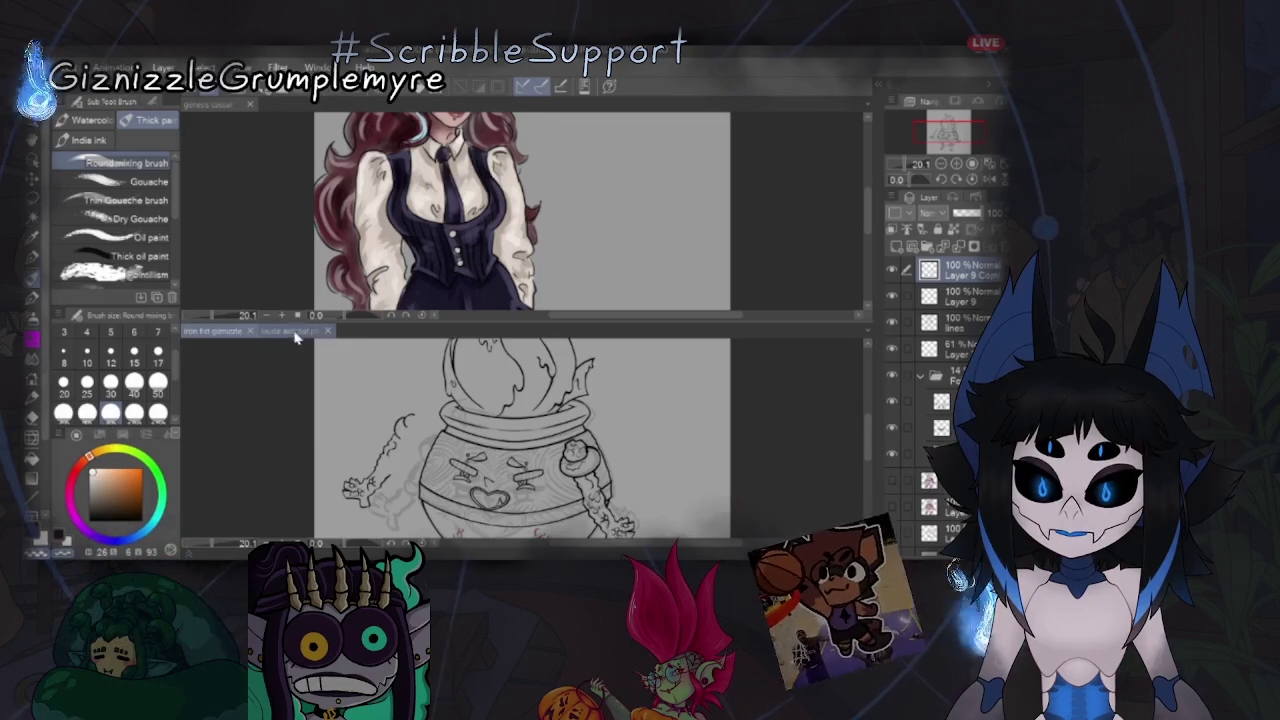
{"action": "left_click", "coordinate": [295, 331]}
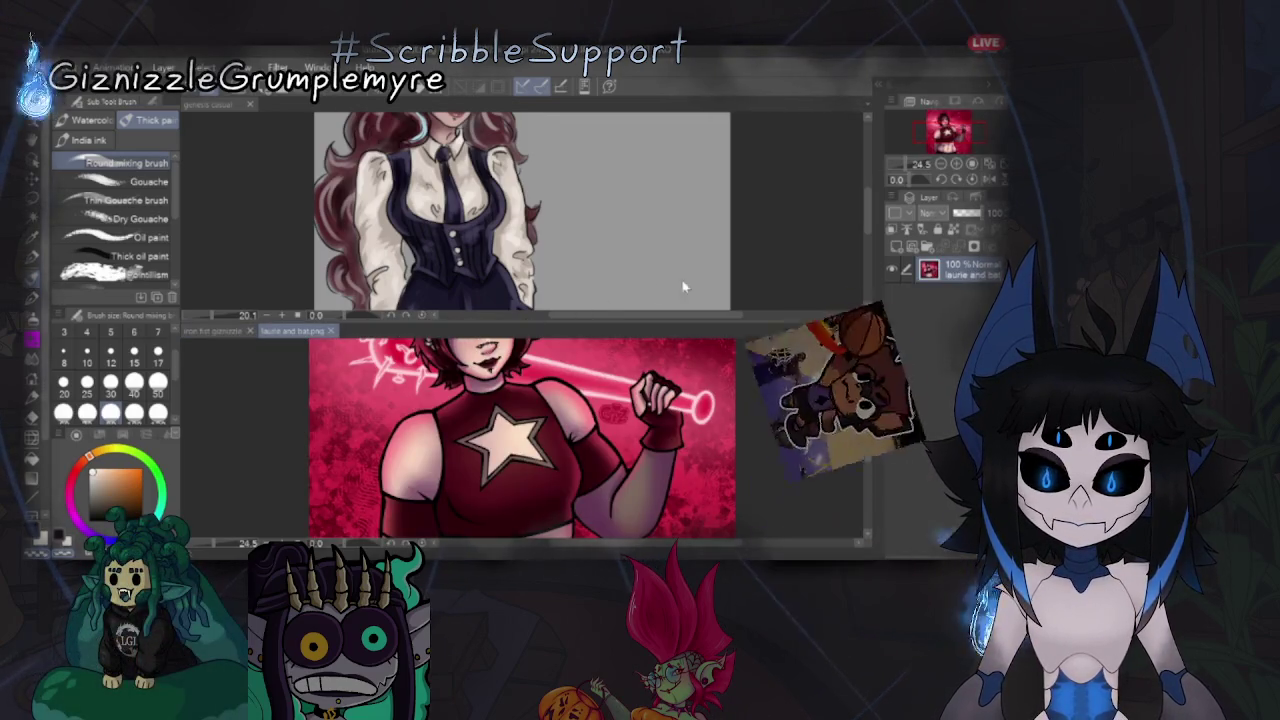
Close the cauldron sketch, set the two illustrations side by side, and create a new blank canvas.
{"action": "left_click", "coordinate": [250, 331]}
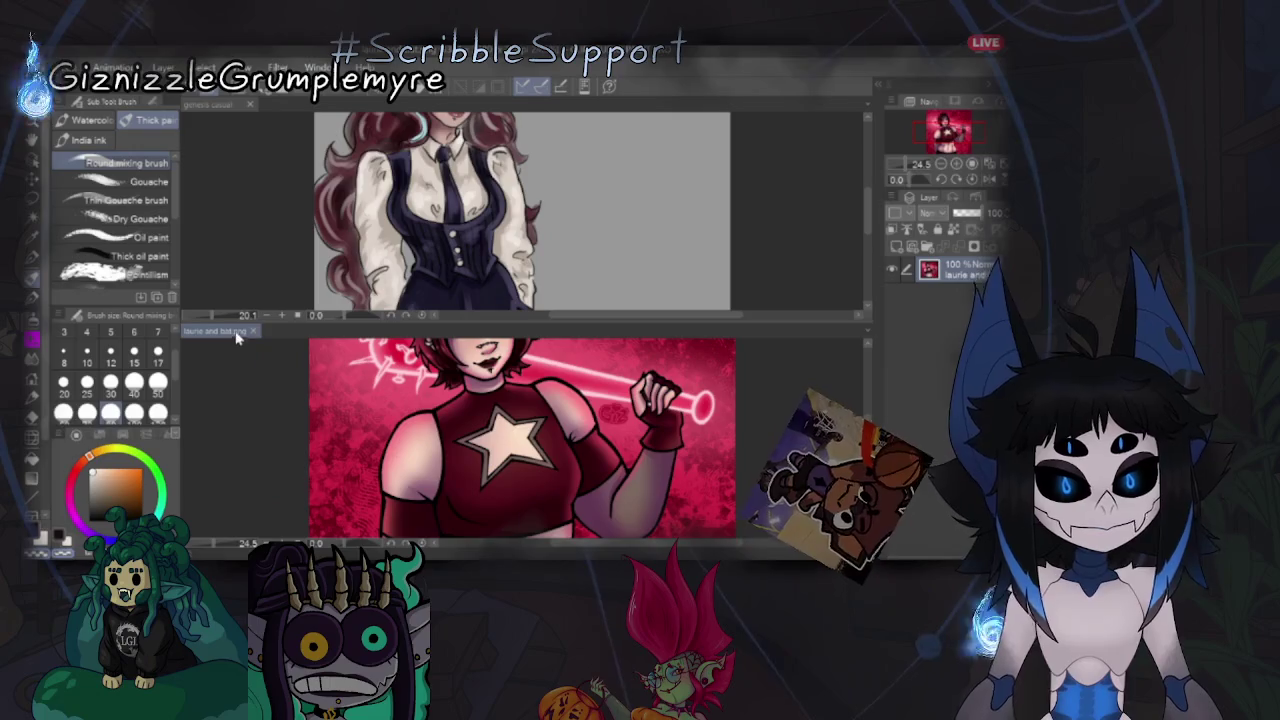
{"action": "left_click_drag", "start_coordinate": [215, 331], "coordinate": [700, 300]}
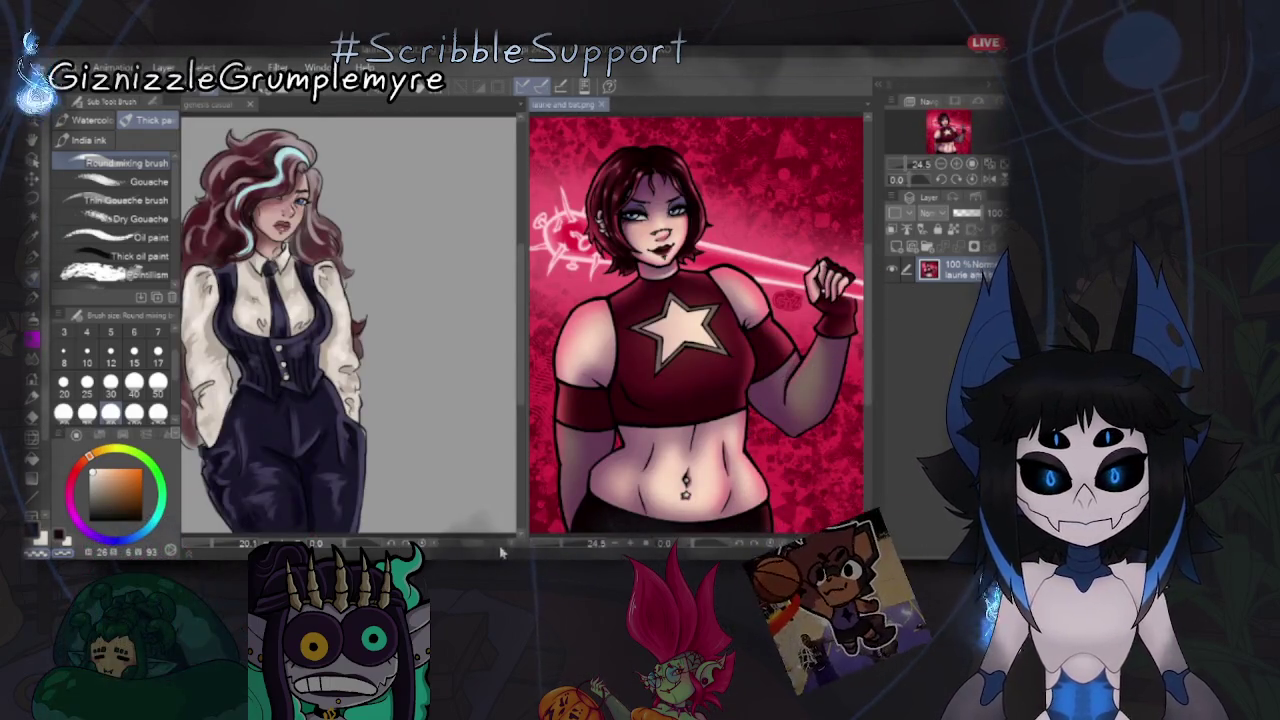
{"action": "left_click", "coordinate": [470, 540]}
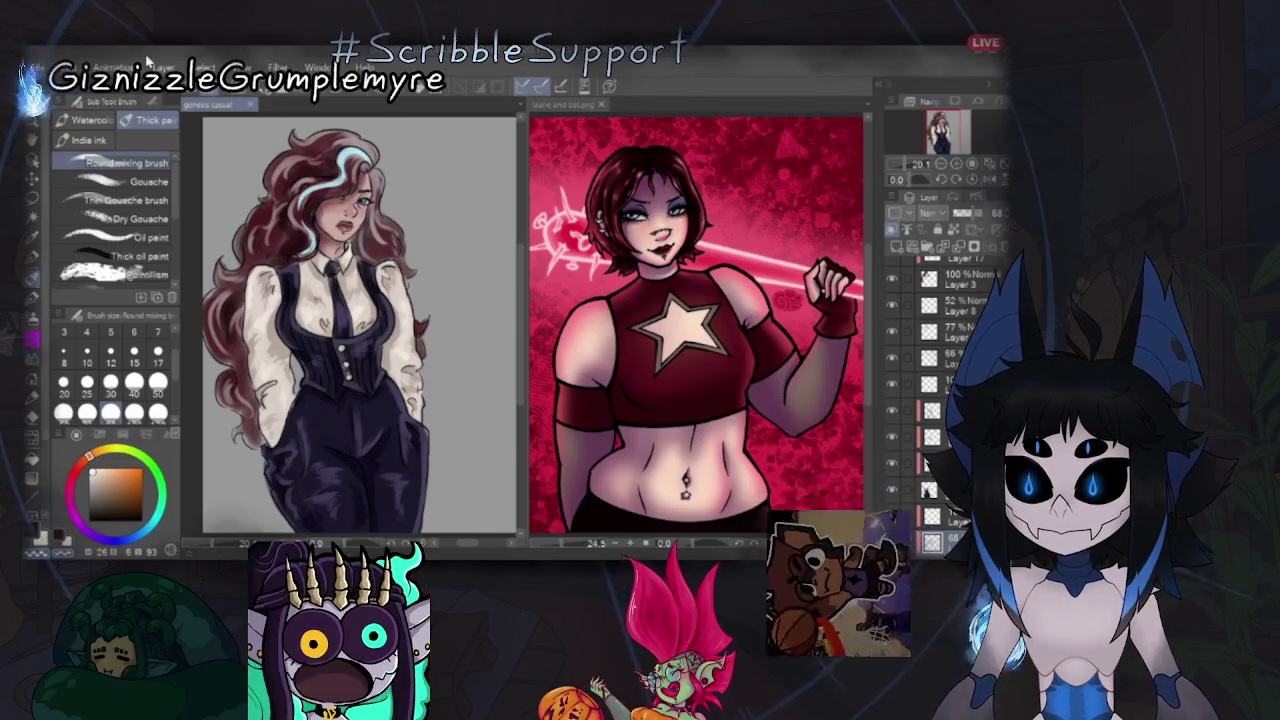
{"action": "key", "text": "Return"}
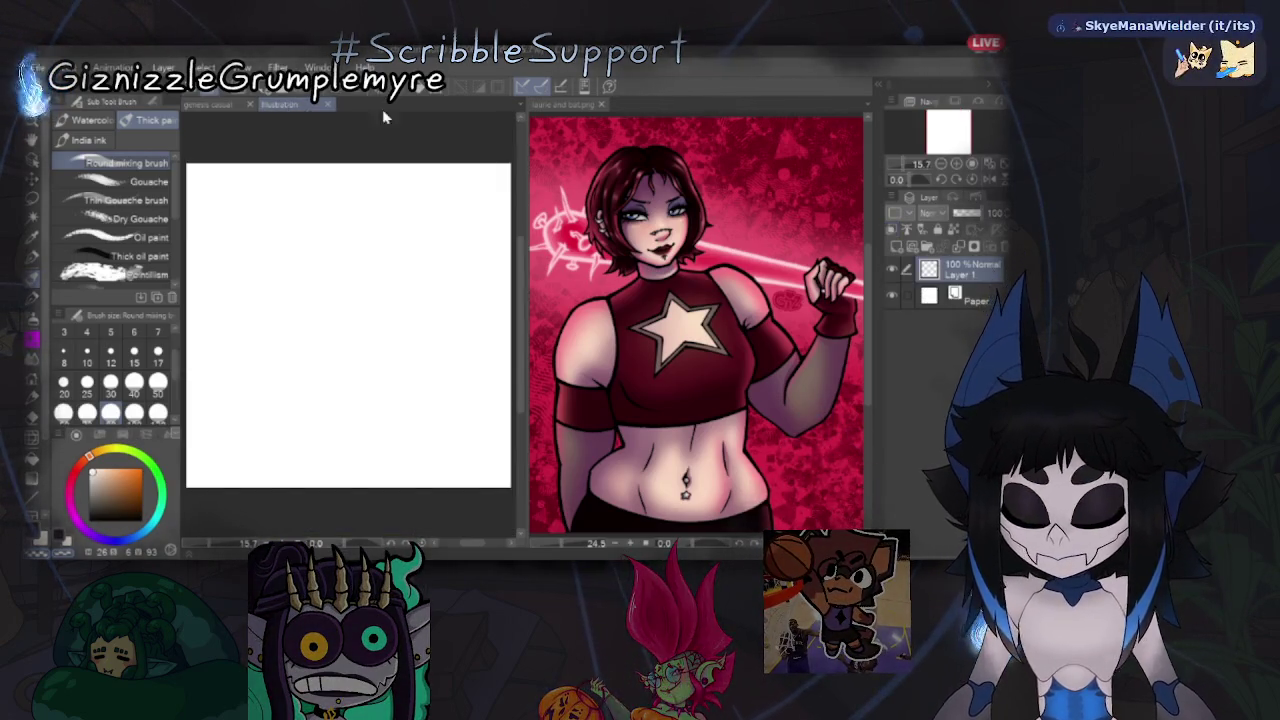
Move the blank canvas to the right view and sketch a stick figure's head, spine, torso and legs on Layer 1.
{"action": "left_click_drag", "start_coordinate": [620, 110], "coordinate": [630, 106]}
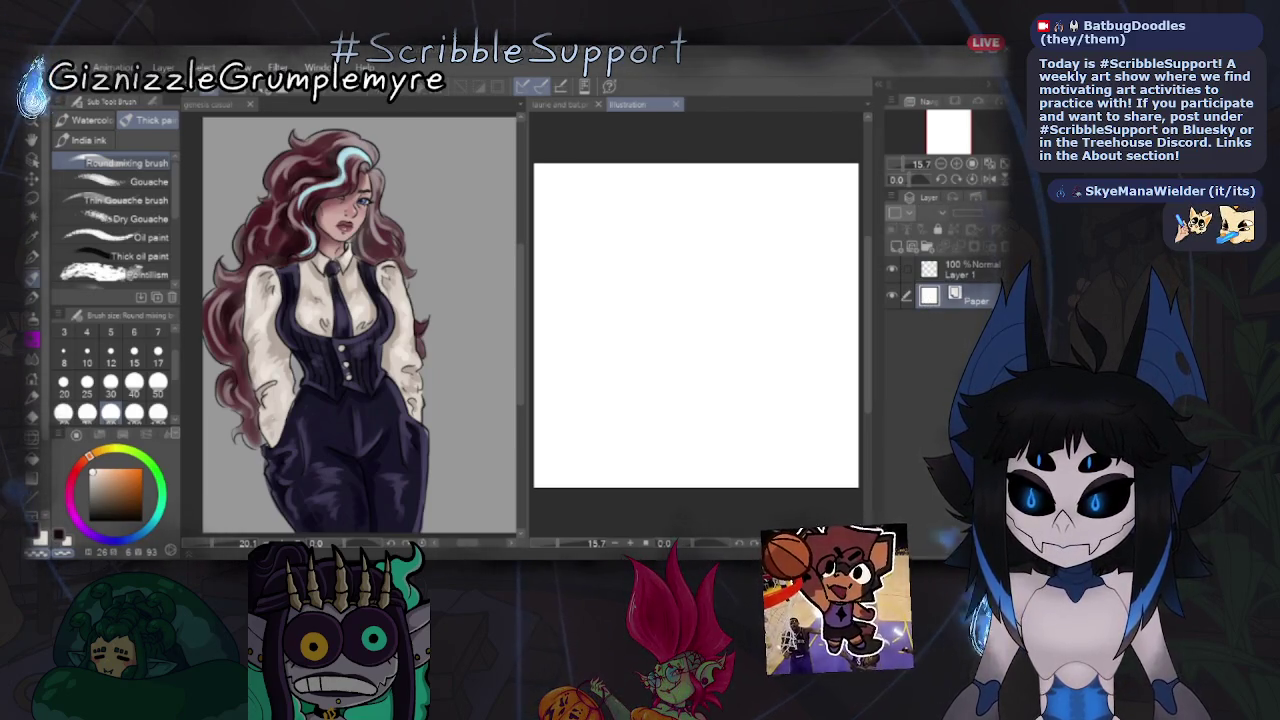
{"action": "left_click", "coordinate": [960, 268]}
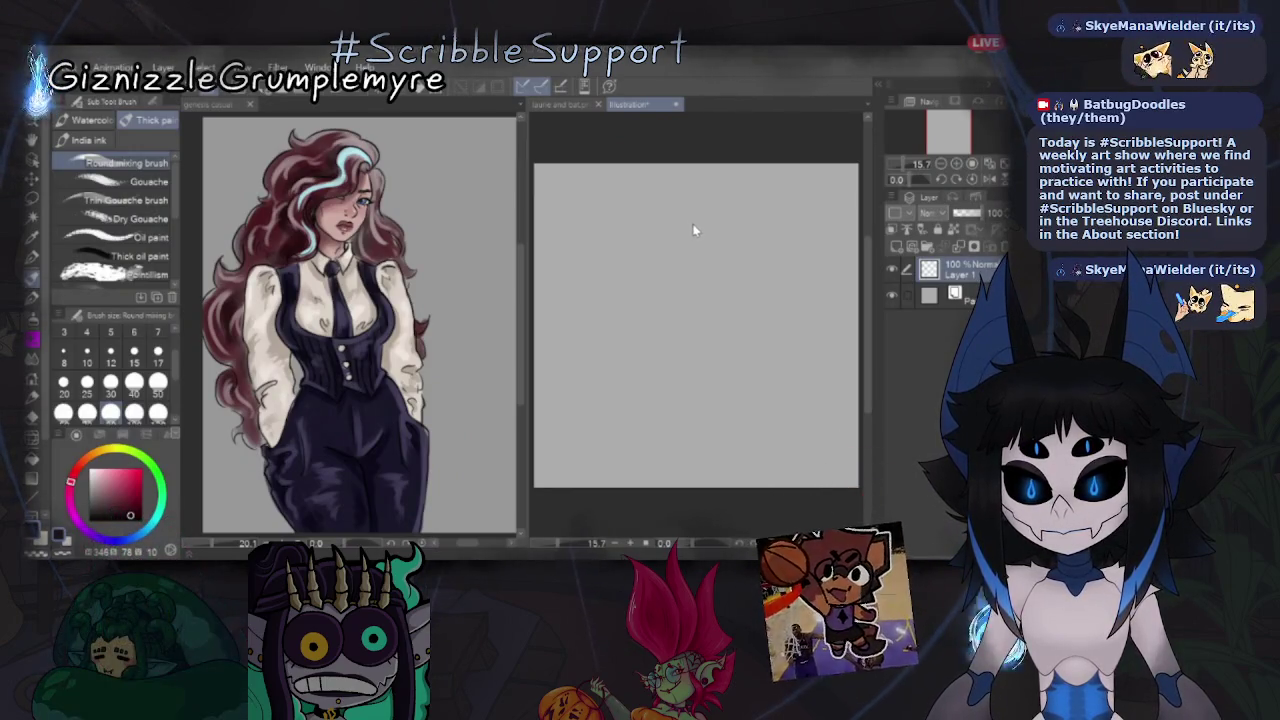
{"action": "mouse_move", "coordinate": [673, 237]}
{"action": "left_mouse_down"}
{"action": "mouse_move", "coordinate": [706, 252]}
{"action": "mouse_move", "coordinate": [700, 217]}
{"action": "left_mouse_up"}
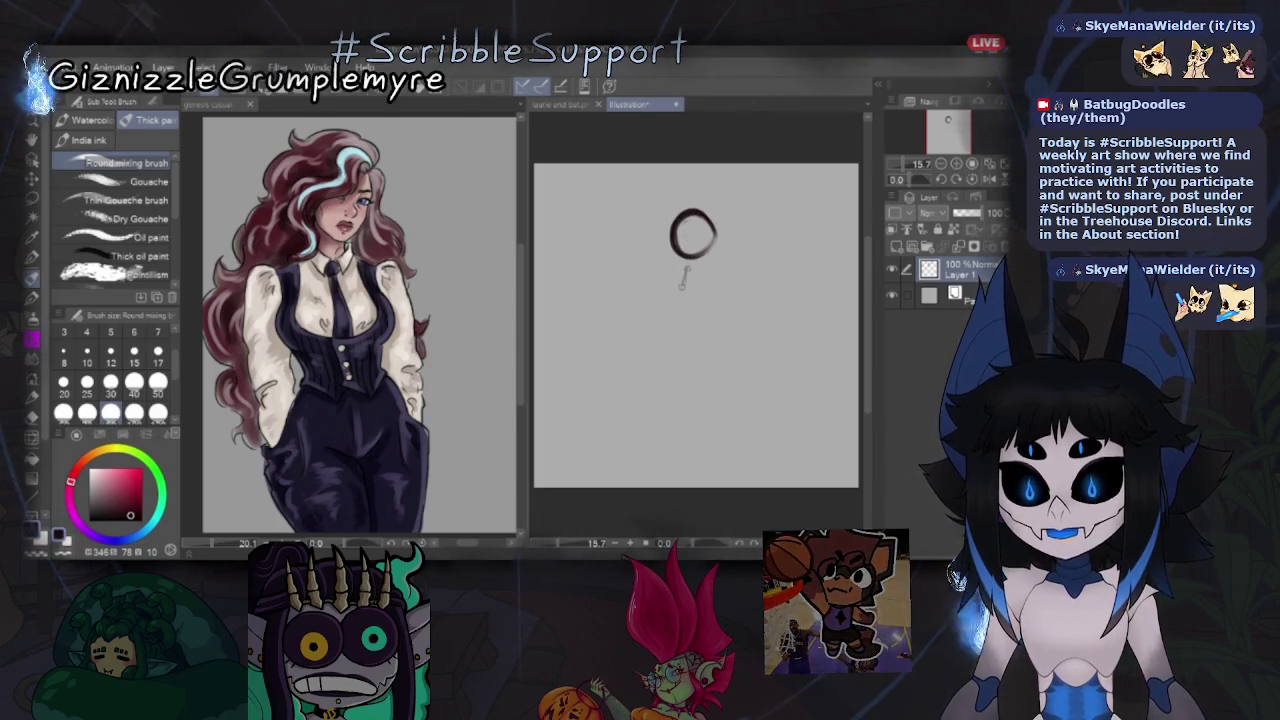
{"action": "left_click_drag", "start_coordinate": [681, 390], "coordinate": [683, 405]}
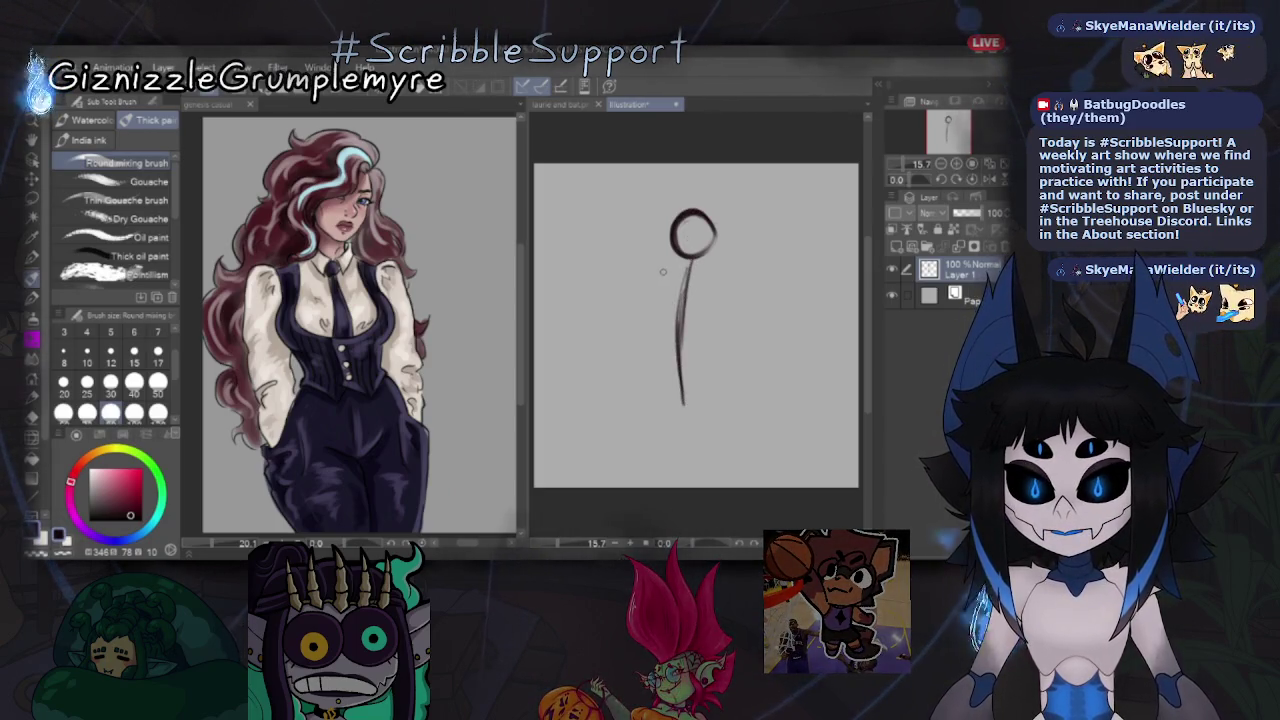
{"action": "left_click_drag", "start_coordinate": [661, 278], "coordinate": [657, 358]}
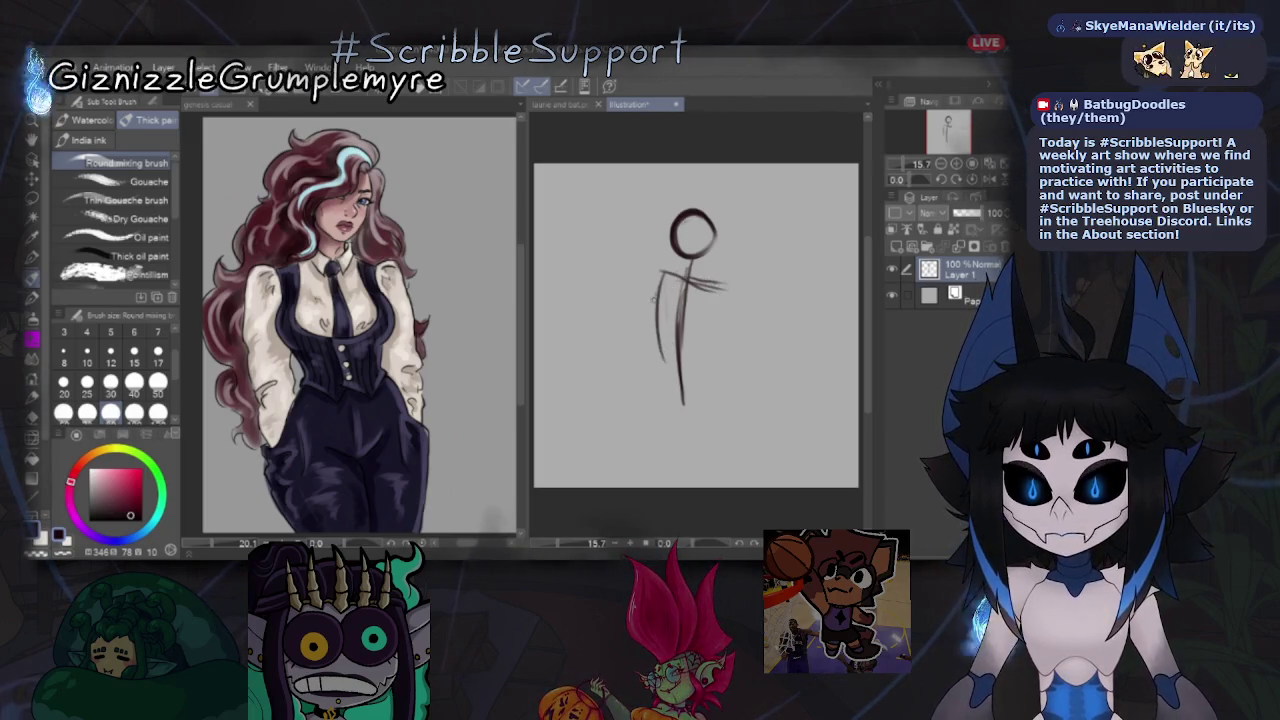
{"action": "left_click_drag", "start_coordinate": [726, 292], "coordinate": [688, 348]}
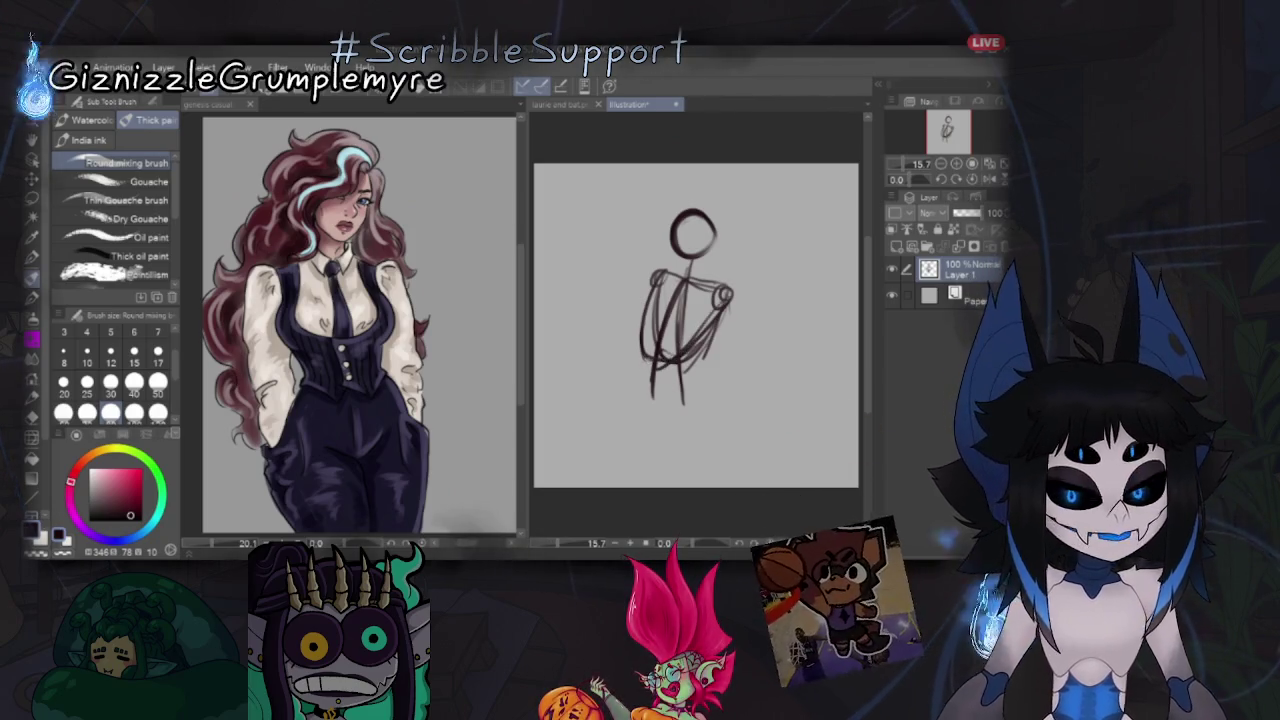
{"action": "left_click_drag", "start_coordinate": [646, 372], "coordinate": [622, 418]}
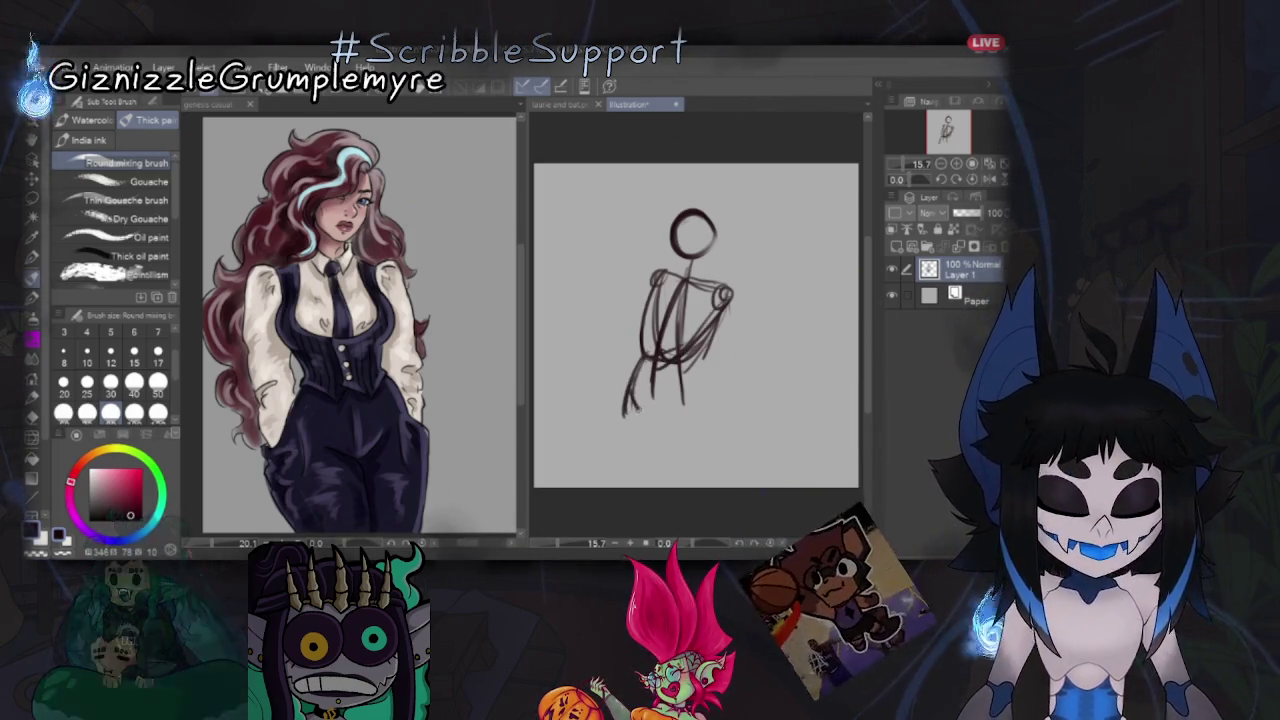
{"action": "left_click_drag", "start_coordinate": [682, 365], "coordinate": [732, 487]}
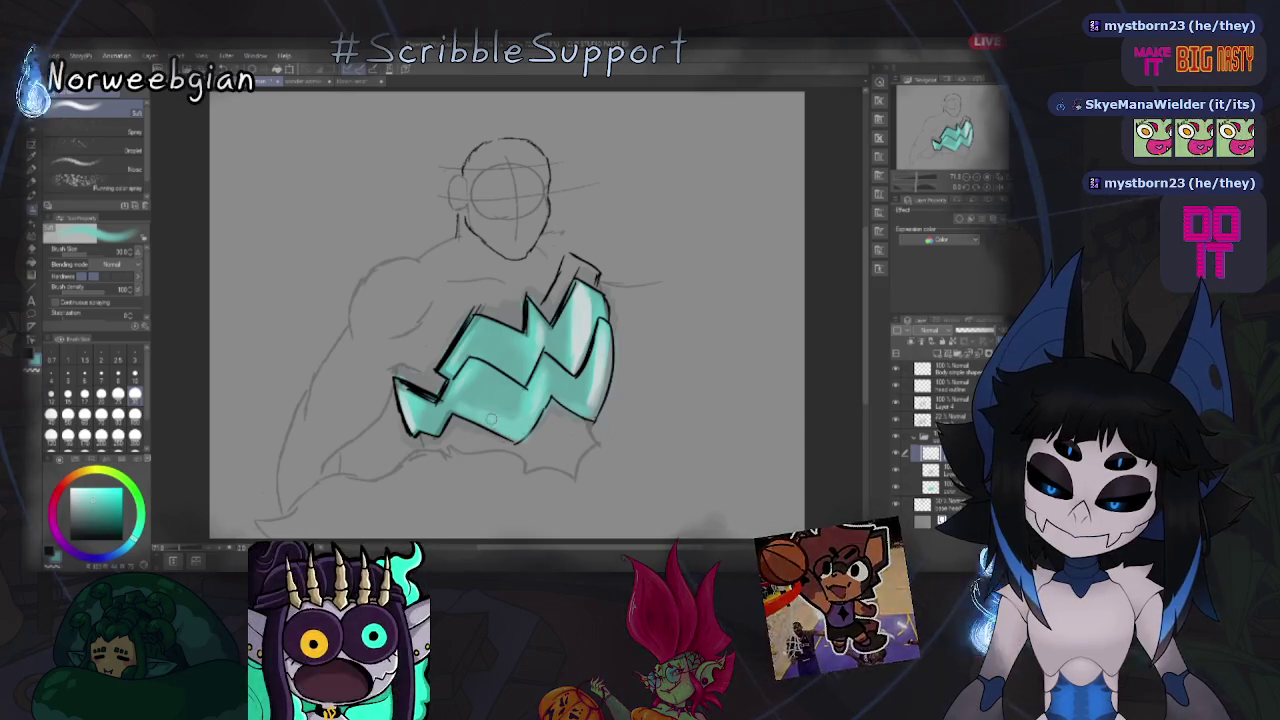
Select layers in the stack, briefly hiding and then restoring the rough body sketch.
{"action": "key", "text": "e"}
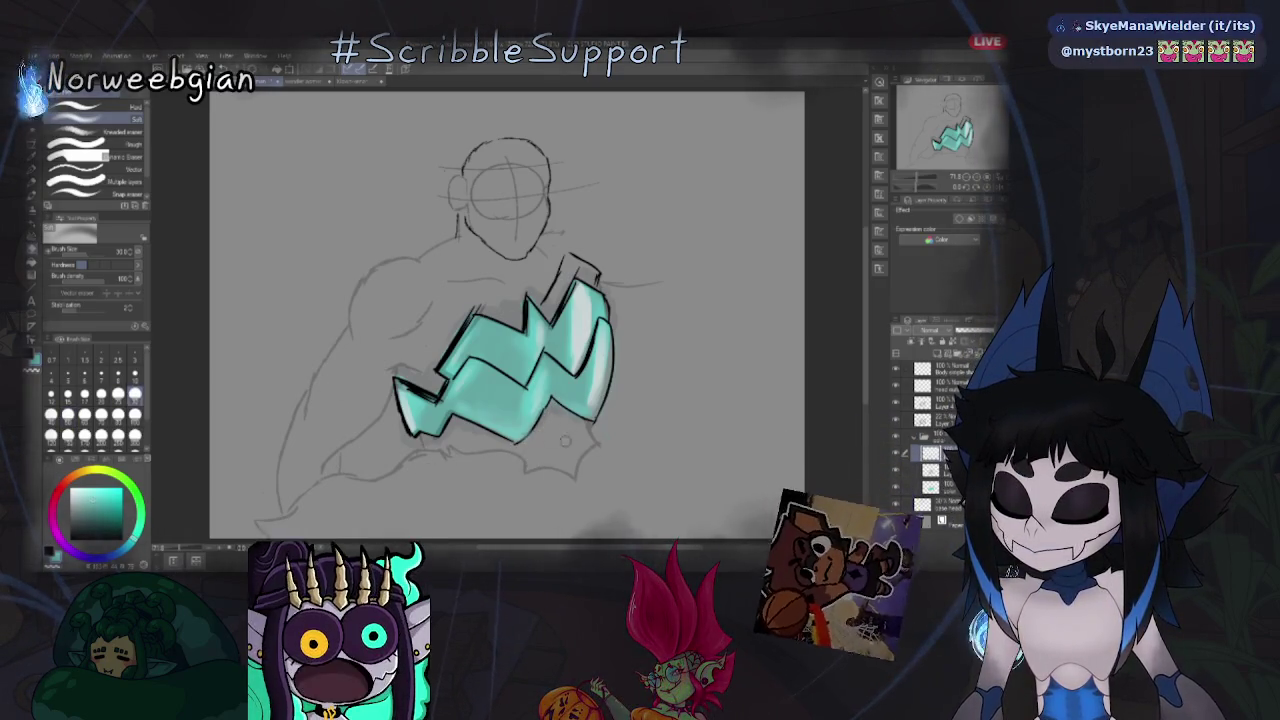
{"action": "left_click", "coordinate": [940, 420]}
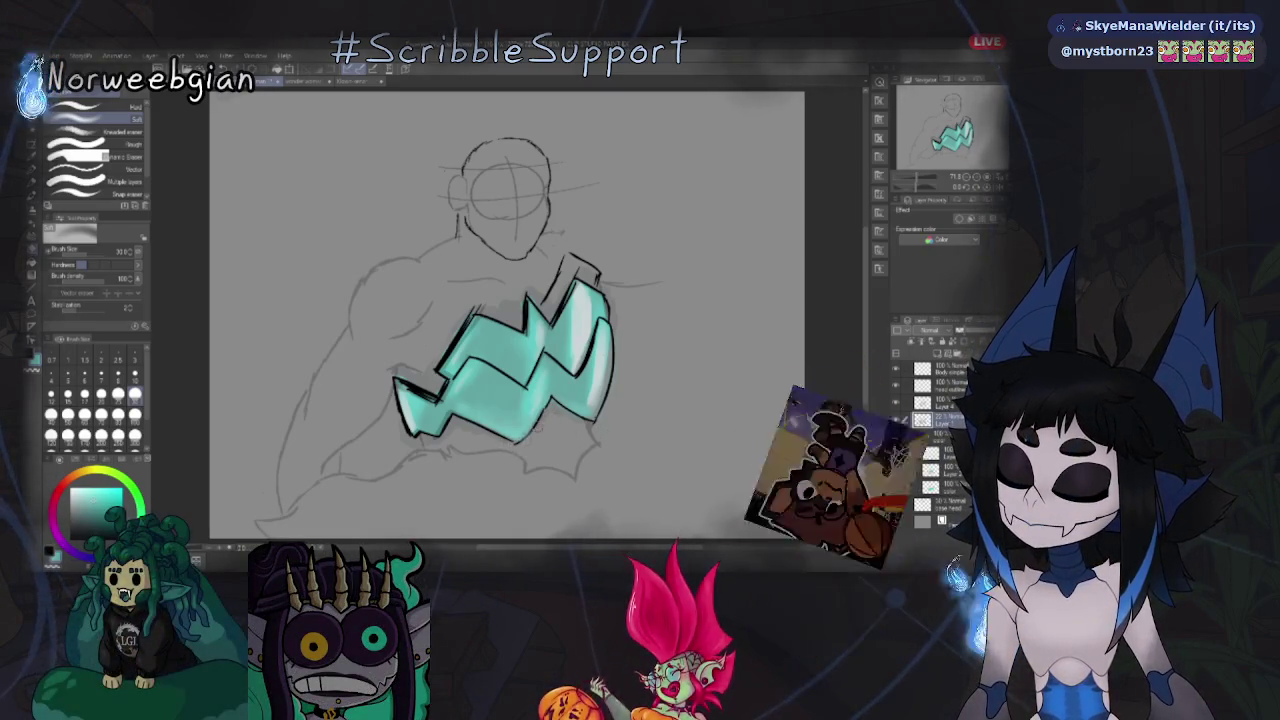
{"action": "left_click", "coordinate": [940, 452]}
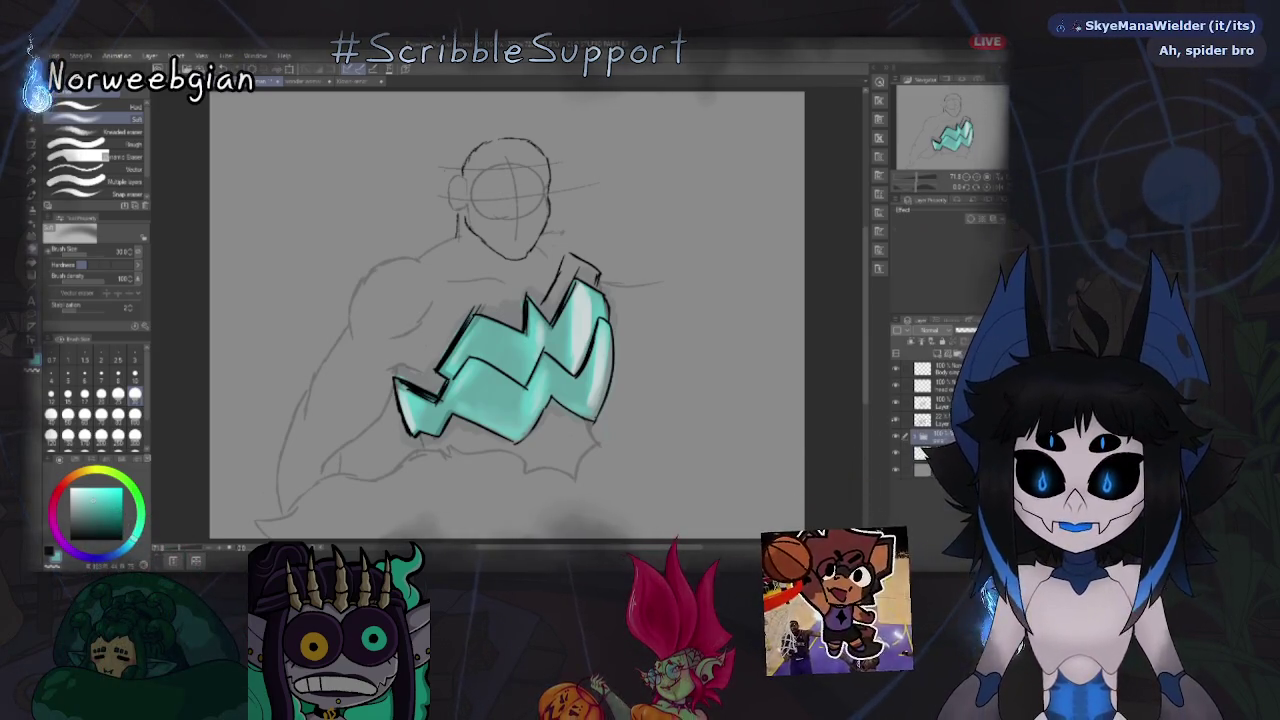
{"action": "key", "text": "Delete"}
{"action": "key", "text": "ctrl+z"}
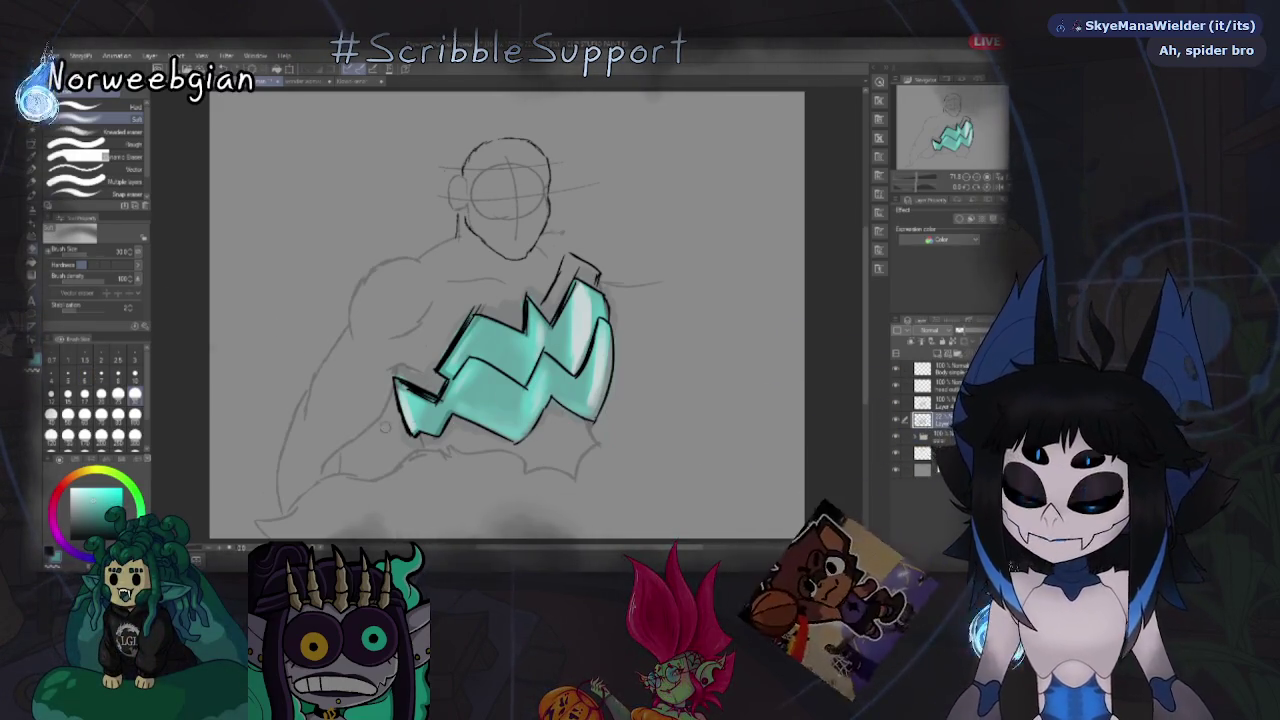
Swap the colour to red, try the pen and Hard eraser, then settle on the Airbrush.
{"action": "key", "text": "x"}
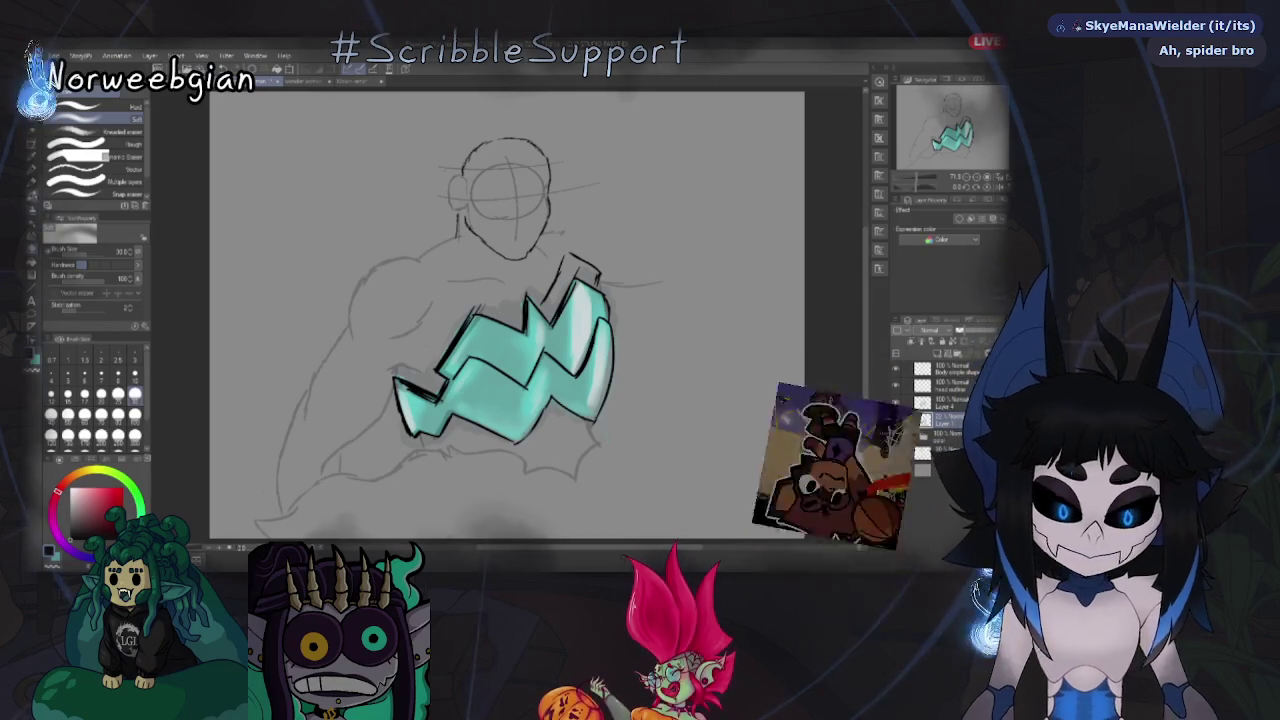
{"action": "key", "text": "p"}
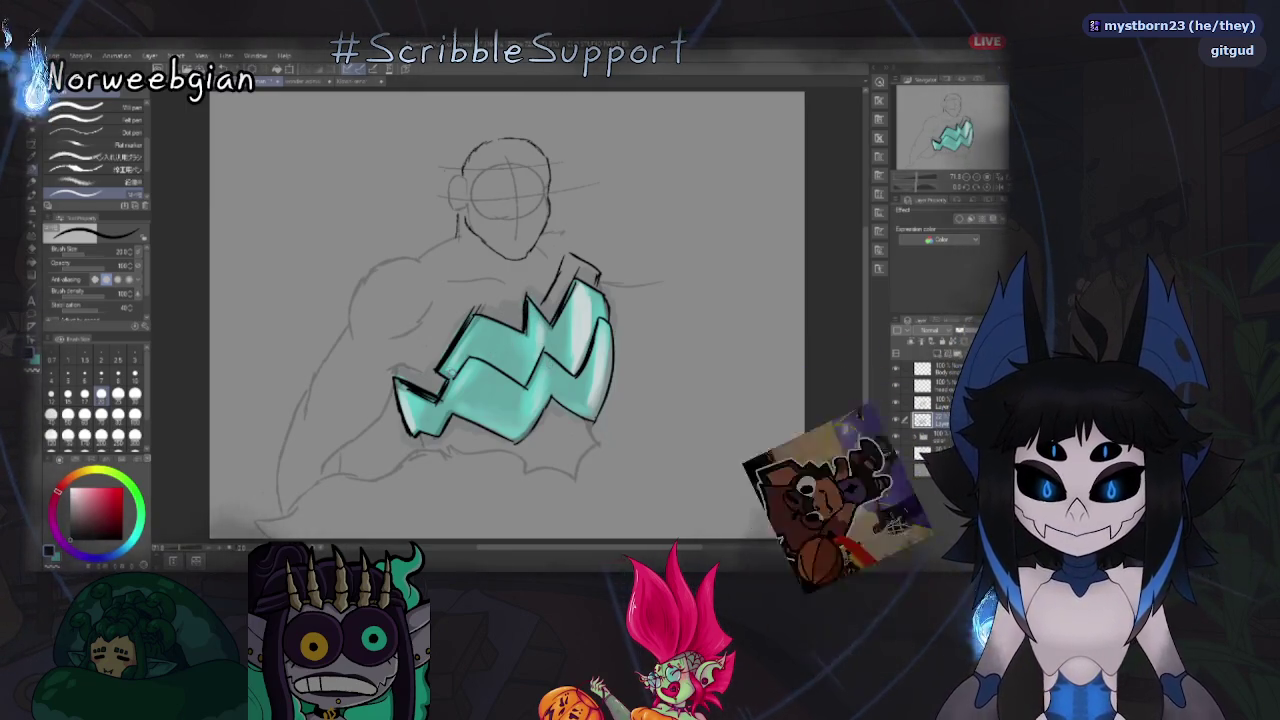
{"action": "key", "text": "e"}
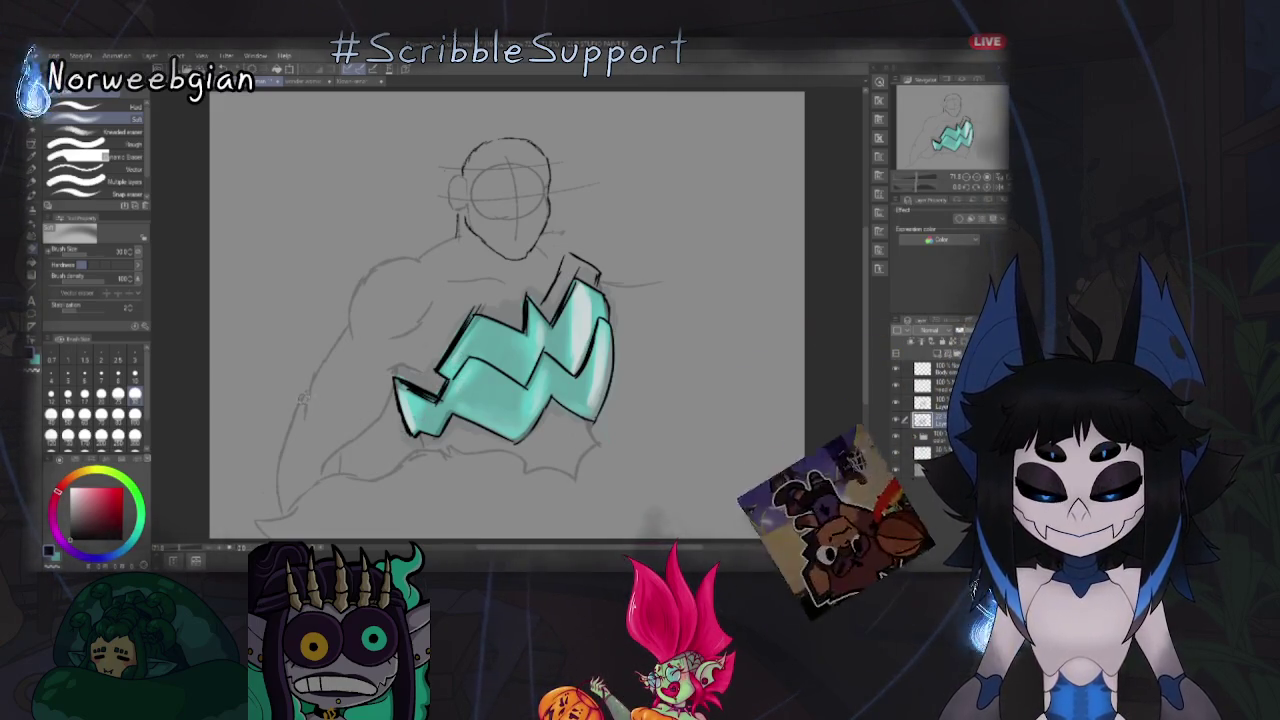
{"action": "left_click", "coordinate": [90, 107]}
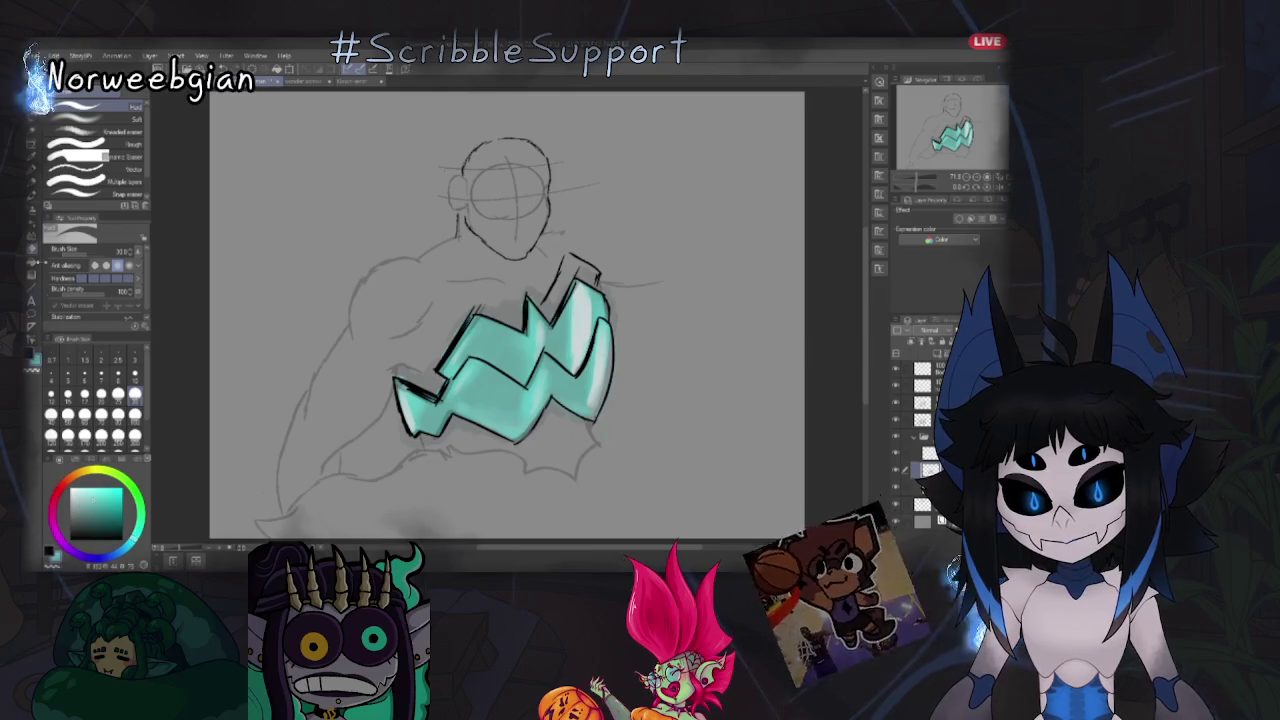
{"action": "key", "text": "b"}
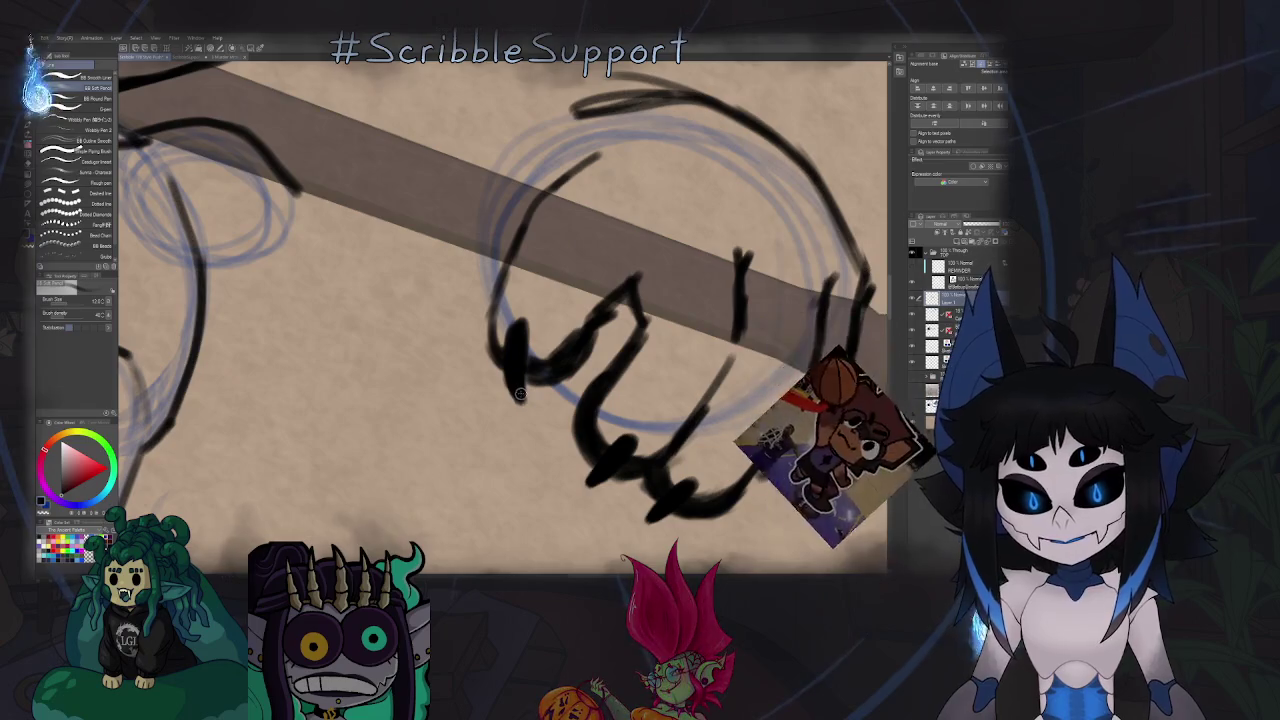
{"action": "scroll", "coordinate": [516, 346], "scroll_direction": "down", "scroll_amount": 1}
{"action": "scroll", "coordinate": [540, 345], "scroll_direction": "down", "scroll_amount": 2}
{"action": "scroll", "coordinate": [560, 345], "scroll_direction": "down", "scroll_amount": 2}
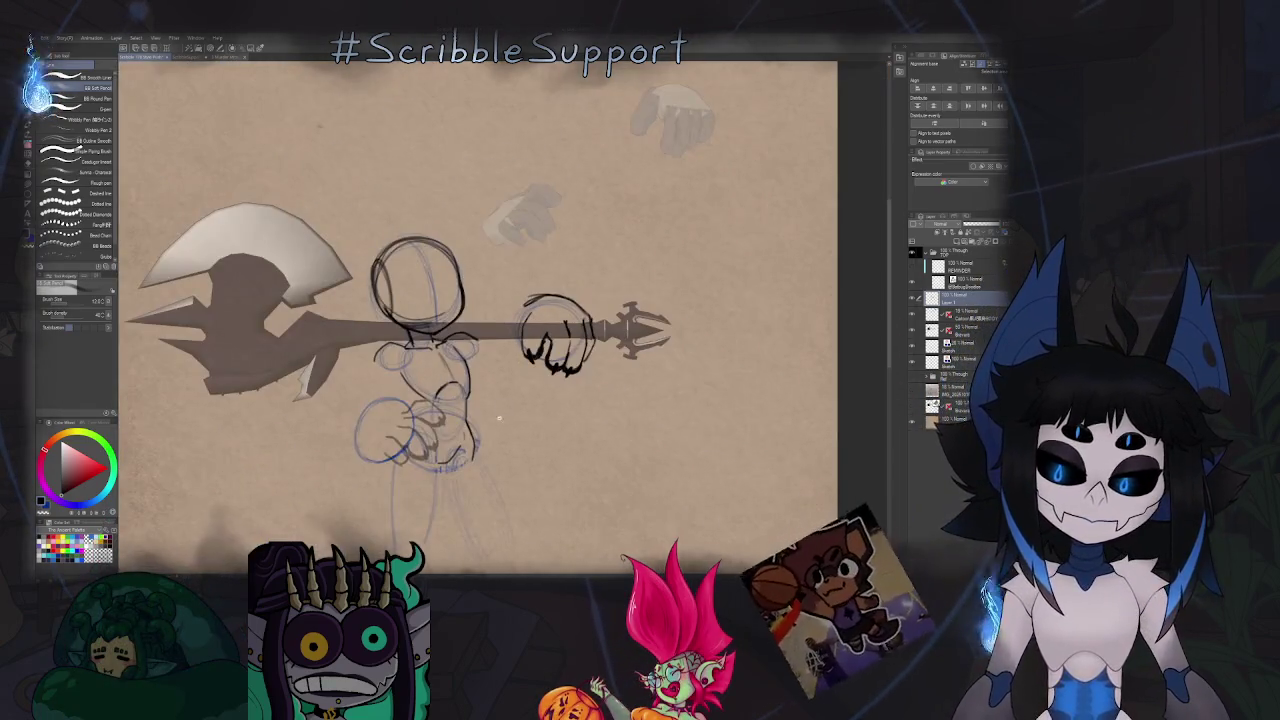
{"action": "scroll", "coordinate": [569, 345], "scroll_direction": "up", "scroll_amount": 1}
{"action": "scroll", "coordinate": [540, 340], "scroll_direction": "up", "scroll_amount": 1}
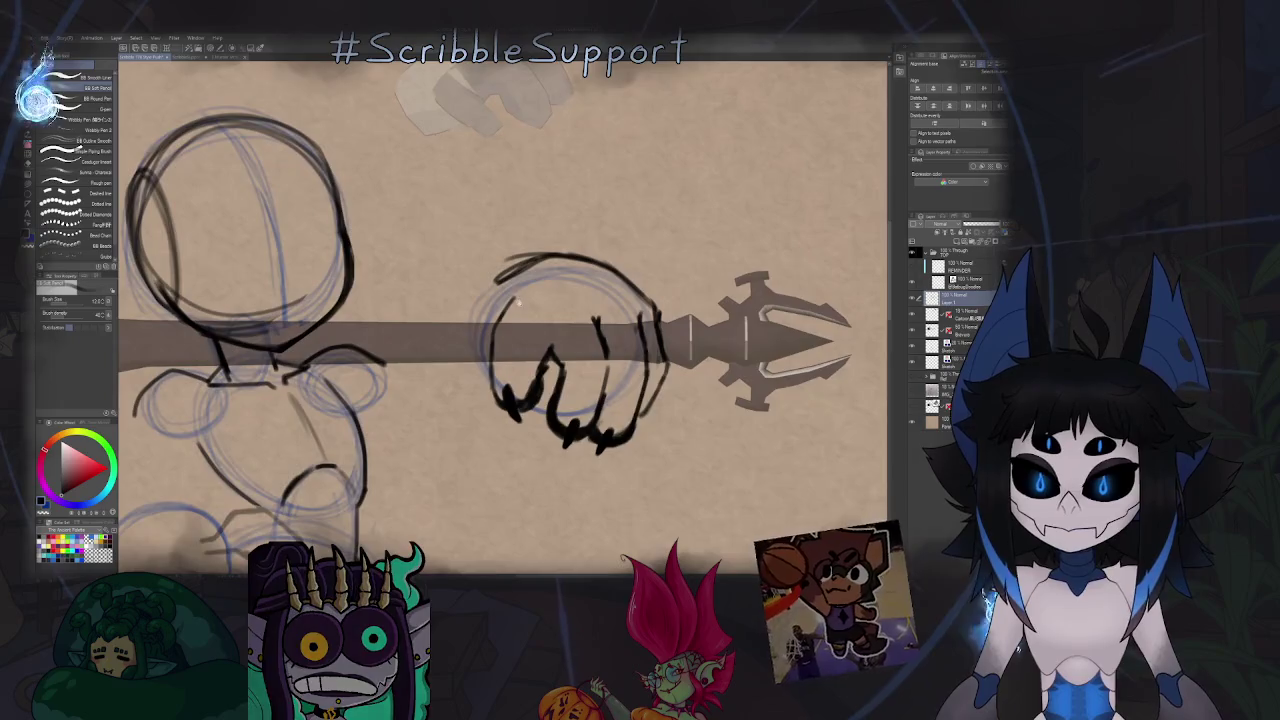
{"action": "scroll", "coordinate": [508, 336], "scroll_direction": "down", "scroll_amount": 1}
{"action": "key", "text": "h"}
{"action": "scroll", "coordinate": [520, 362], "scroll_direction": "up", "scroll_amount": 1}
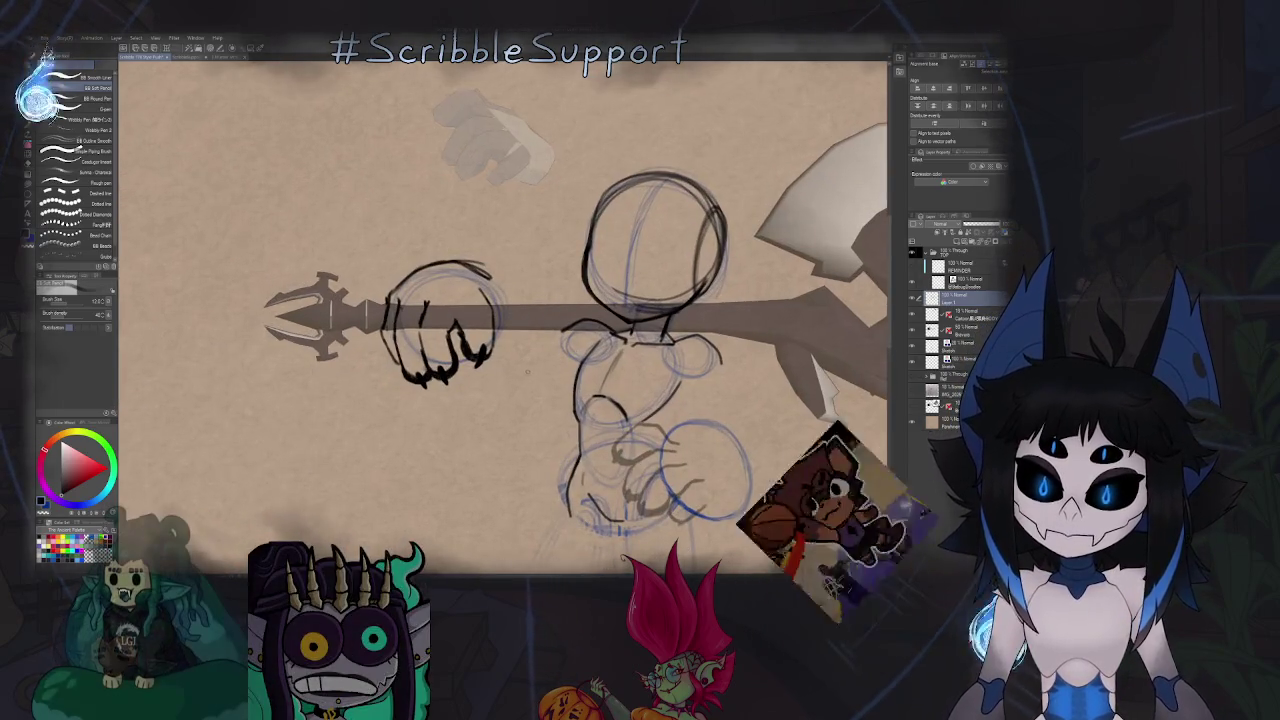
{"action": "scroll", "coordinate": [521, 360], "scroll_direction": "down", "scroll_amount": 2}
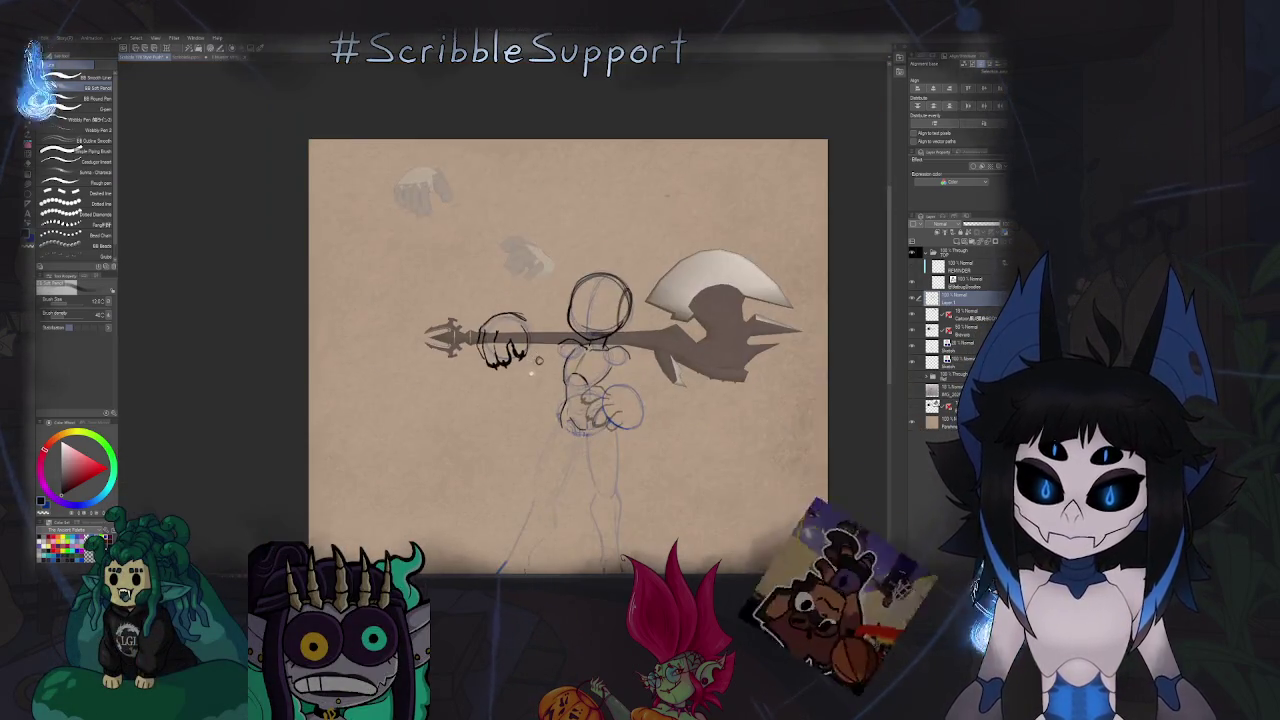
{"action": "scroll", "coordinate": [600, 345], "scroll_direction": "up", "scroll_amount": 2}
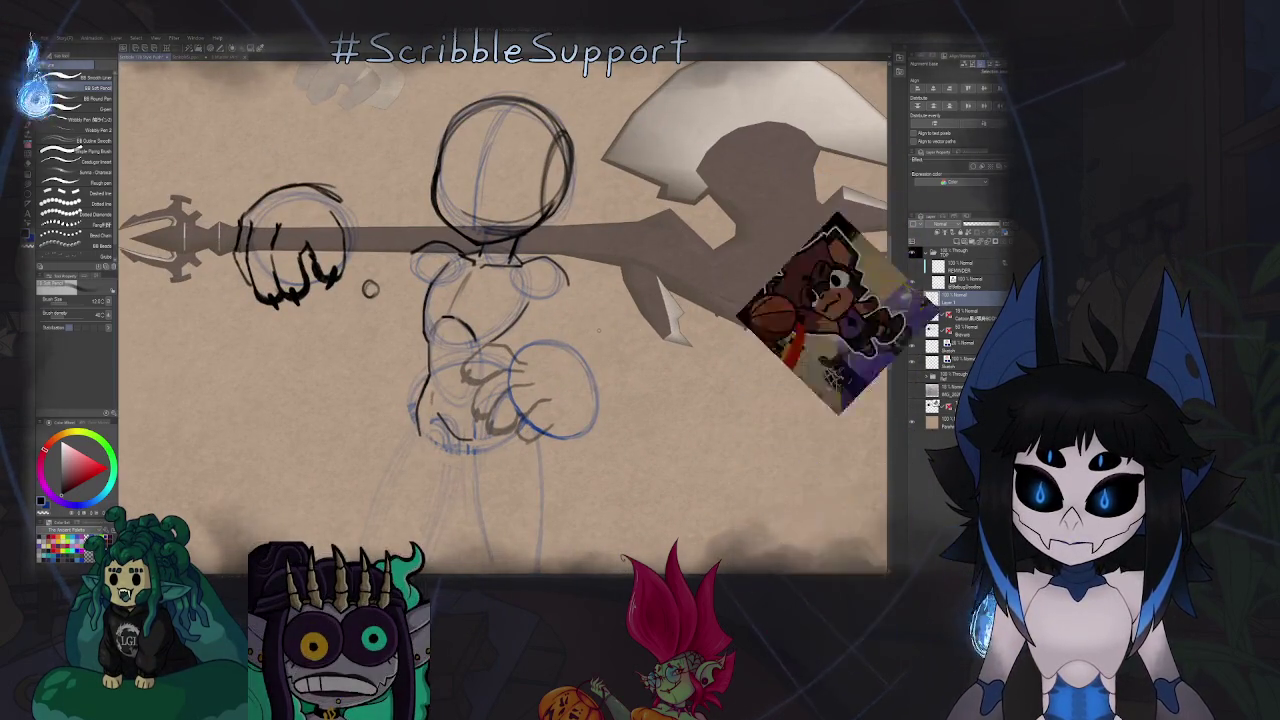
{"action": "scroll", "coordinate": [534, 318], "scroll_direction": "down", "scroll_amount": 2}
{"action": "key", "text": "h"}
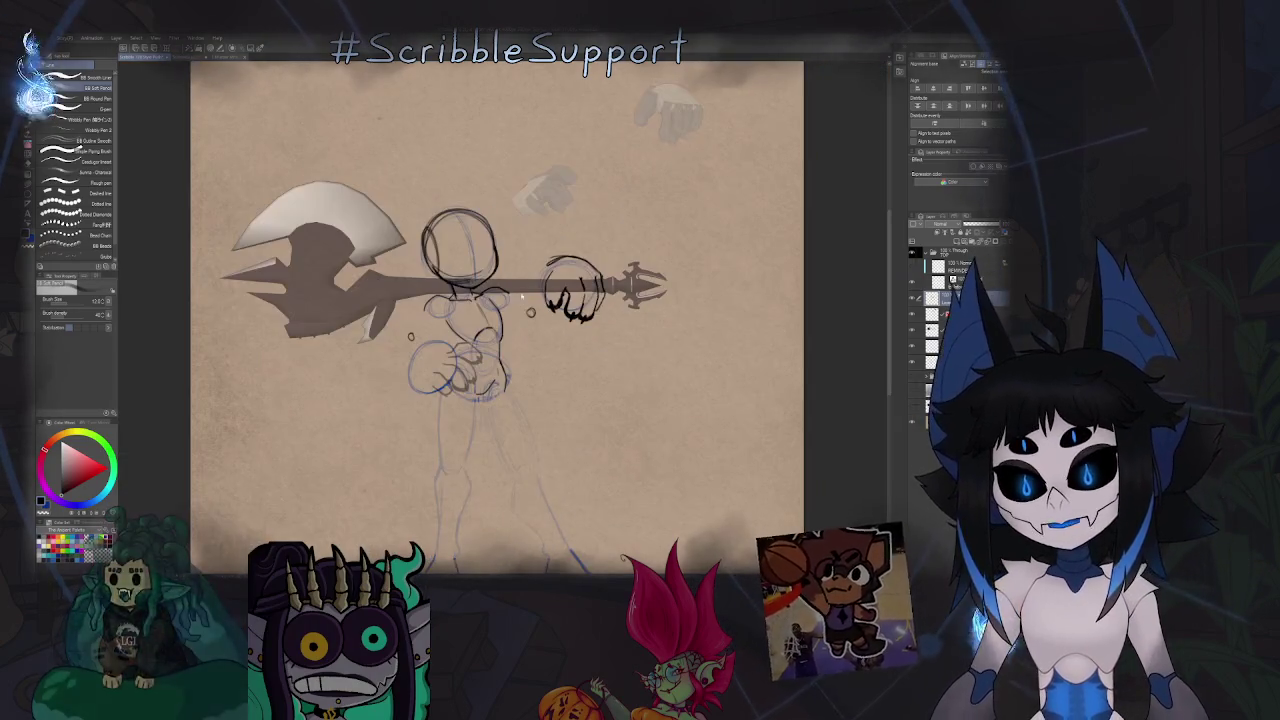
{"action": "scroll", "coordinate": [534, 318], "scroll_direction": "up", "scroll_amount": 2}
{"action": "mouse_move", "coordinate": [534, 318]}
{"action": "left_mouse_down"}
{"action": "mouse_move", "coordinate": [460, 319]}
{"action": "mouse_move", "coordinate": [520, 257]}
{"action": "left_mouse_up"}
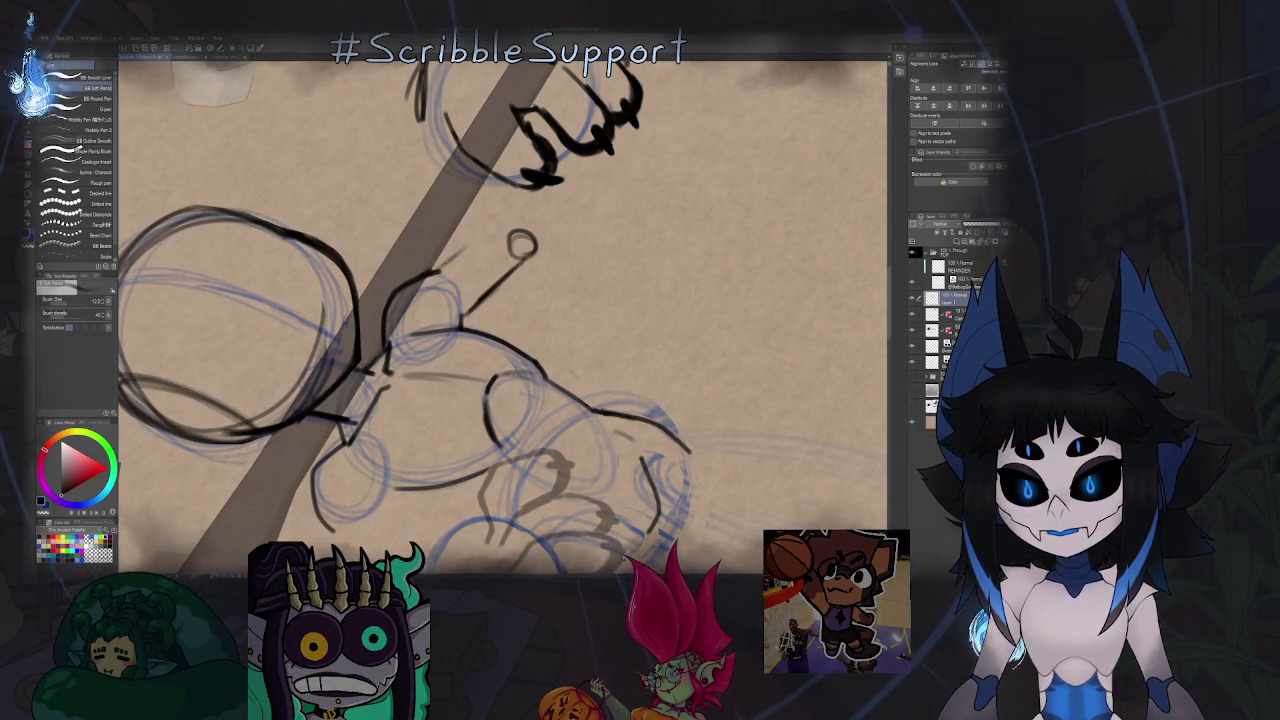
{"action": "key", "text": "ctrl+@"}
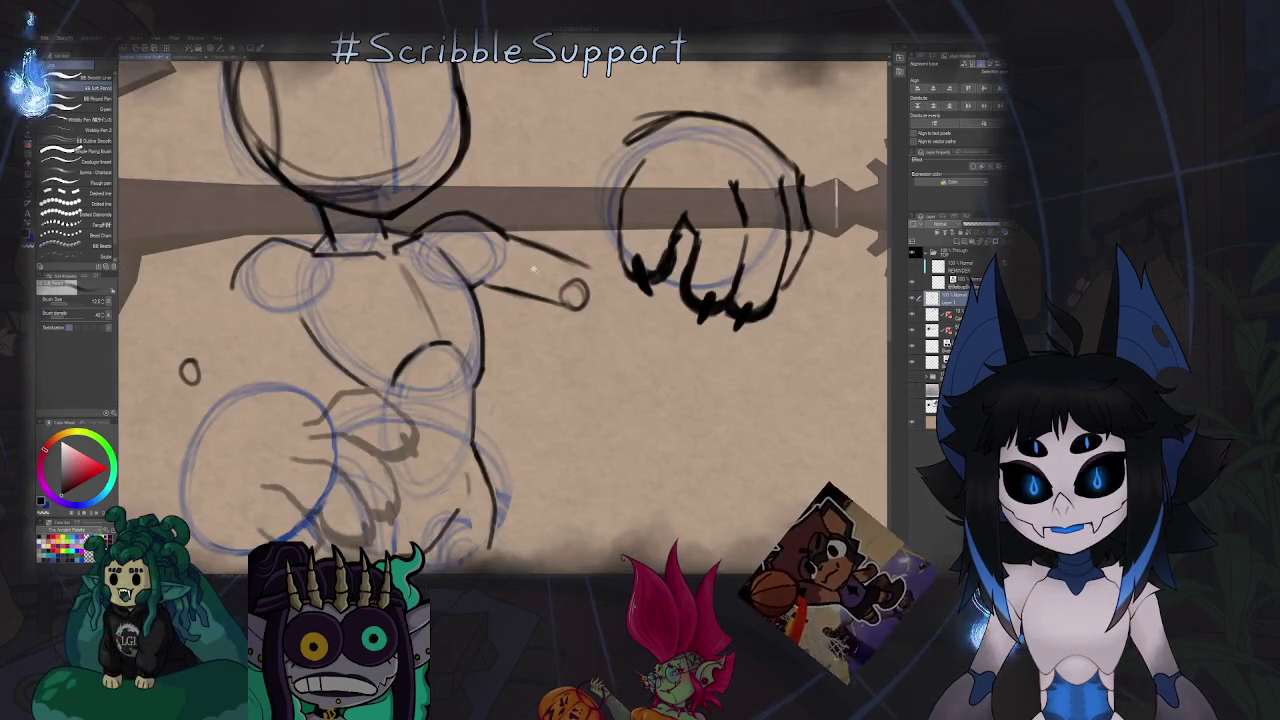
{"action": "scroll", "coordinate": [480, 313], "scroll_direction": "down", "scroll_amount": 2}
{"action": "scroll", "coordinate": [233, 324], "scroll_direction": "up", "scroll_amount": 3}
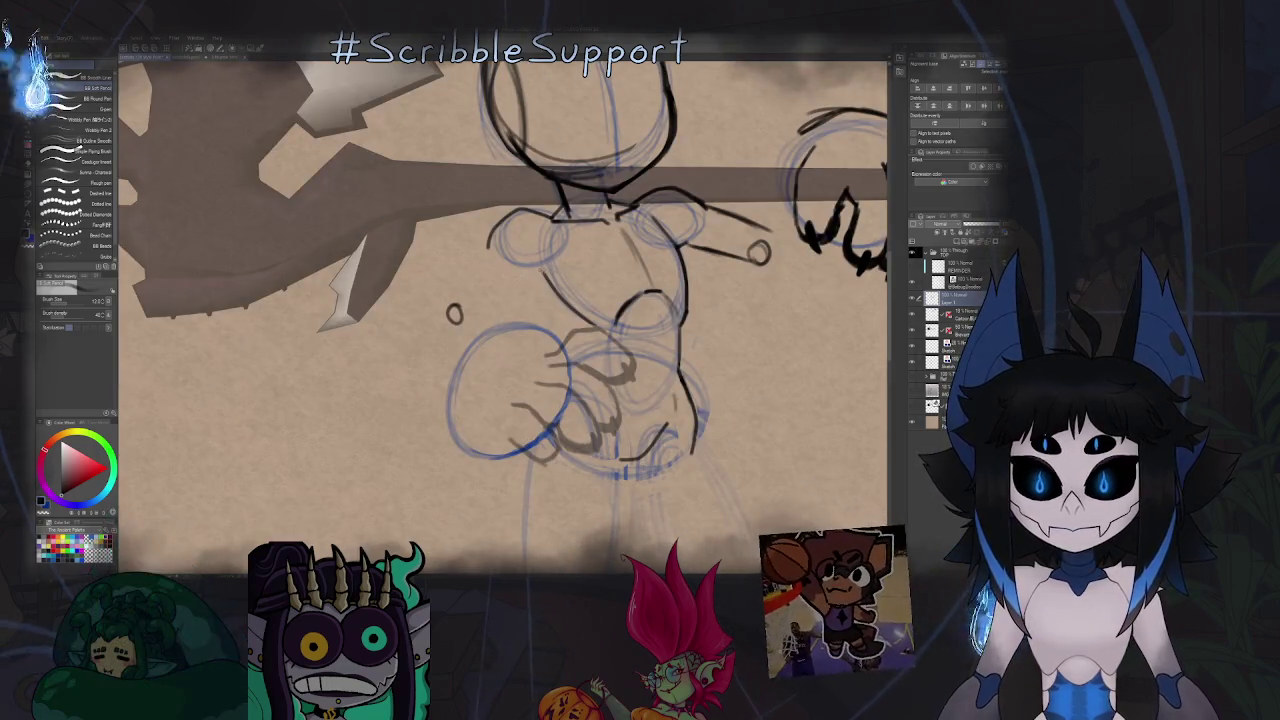
{"action": "mouse_move", "coordinate": [543, 271]}
{"action": "left_mouse_down"}
{"action": "mouse_move", "coordinate": [452, 306]}
{"action": "mouse_move", "coordinate": [483, 317]}
{"action": "left_mouse_up"}
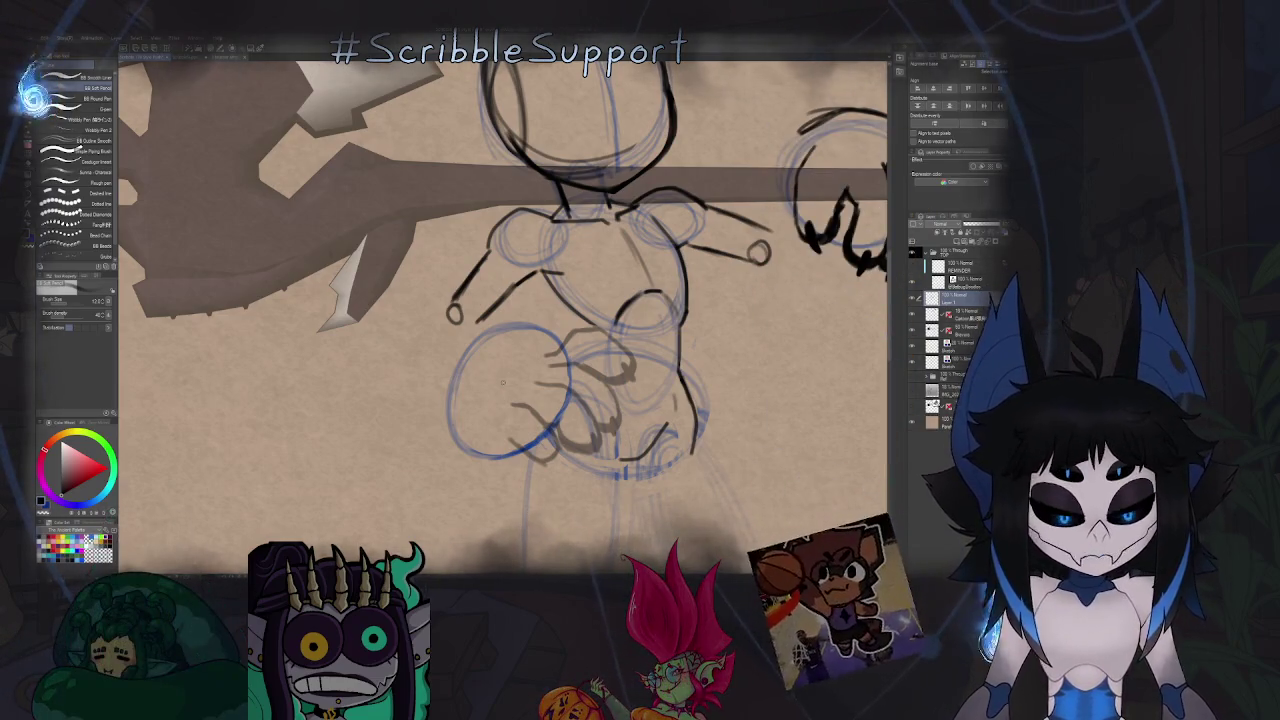
Rotate and zoom the view, then draw a finger stroke on the hand by the torso.
{"action": "scroll", "coordinate": [502, 383], "scroll_direction": "up", "scroll_amount": 3}
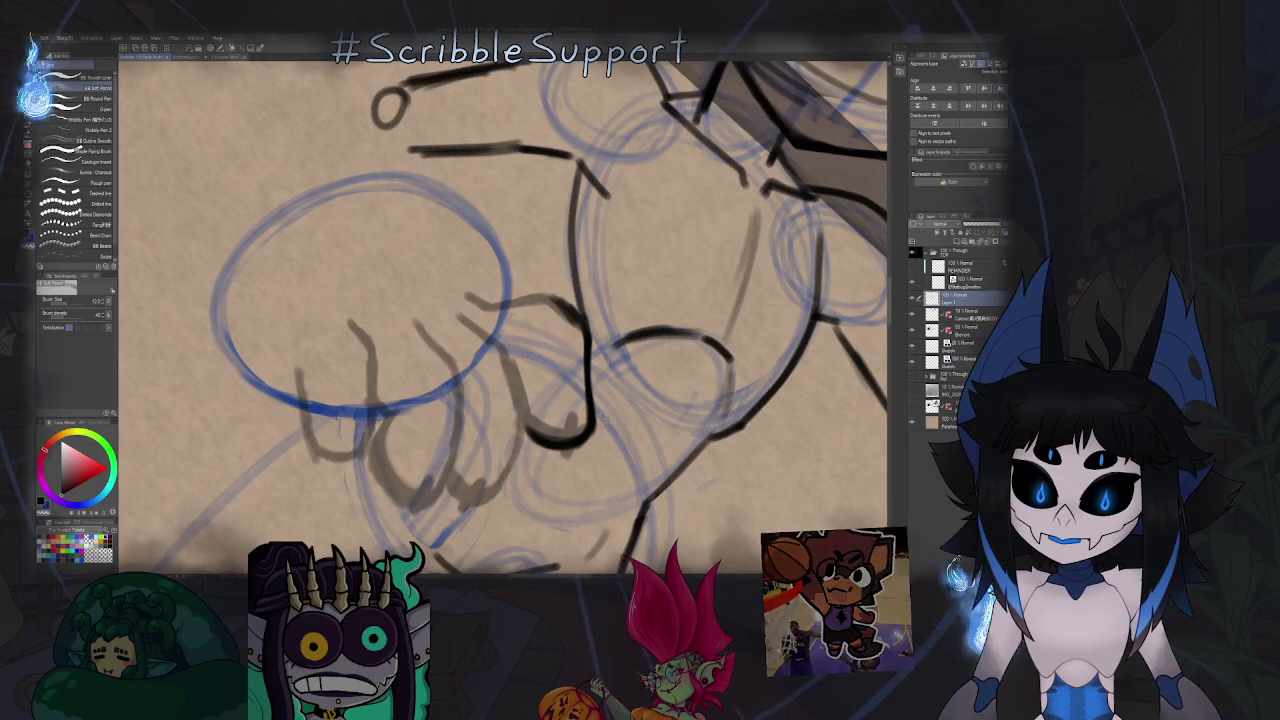
{"action": "key", "text": "minus"}
{"action": "key", "text": "minus"}
{"action": "key", "text": "minus"}
{"action": "scroll", "coordinate": [590, 310], "scroll_direction": "up", "scroll_amount": 3}
{"action": "scroll", "coordinate": [528, 327], "scroll_direction": "up", "scroll_amount": 2}
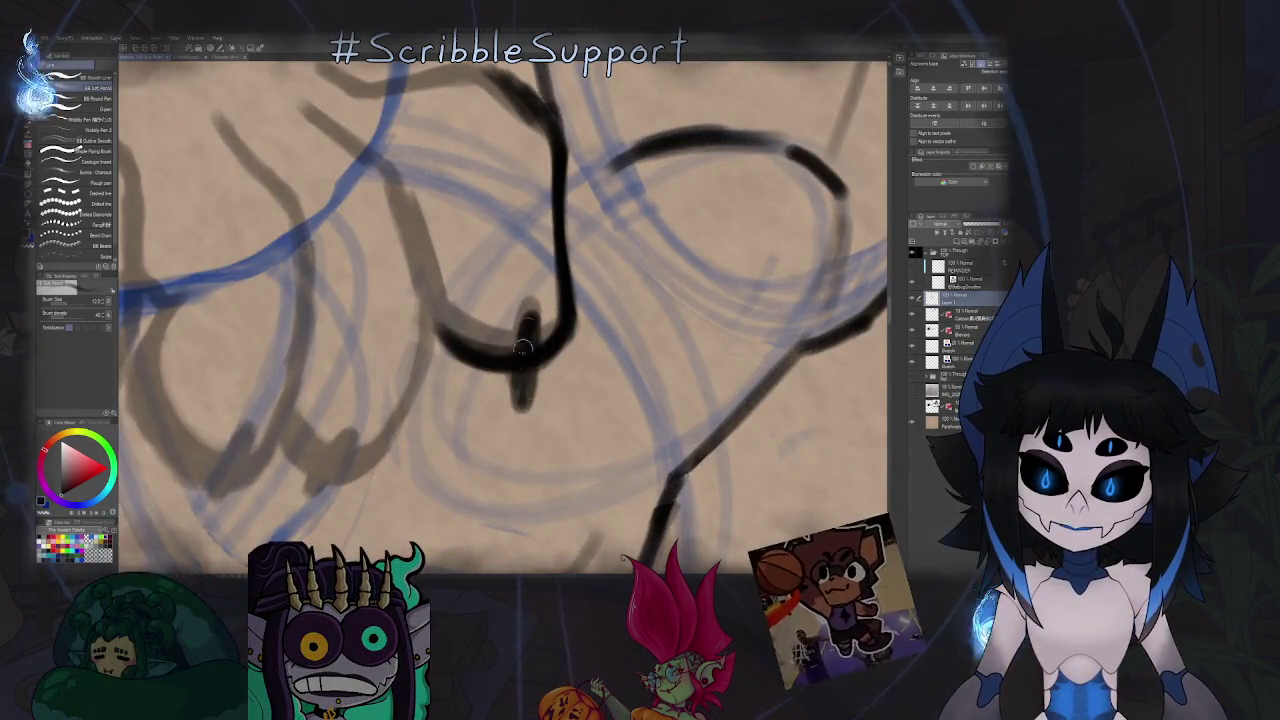
{"action": "scroll", "coordinate": [516, 403], "scroll_direction": "down", "scroll_amount": 3}
{"action": "scroll", "coordinate": [508, 390], "scroll_direction": "down", "scroll_amount": 2}
{"action": "key", "text": "minus"}
{"action": "key", "text": "minus"}
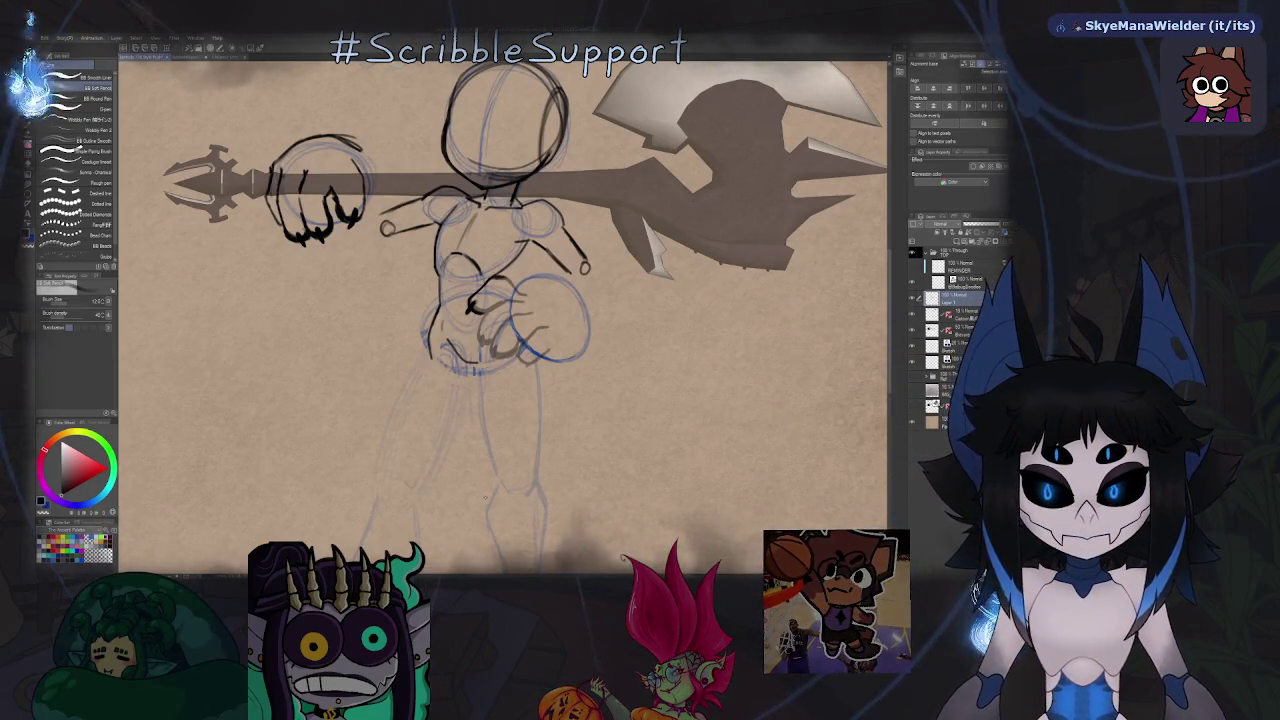
{"action": "scroll", "coordinate": [445, 332], "scroll_direction": "up", "scroll_amount": 3}
{"action": "scroll", "coordinate": [445, 332], "scroll_direction": "up", "scroll_amount": 3}
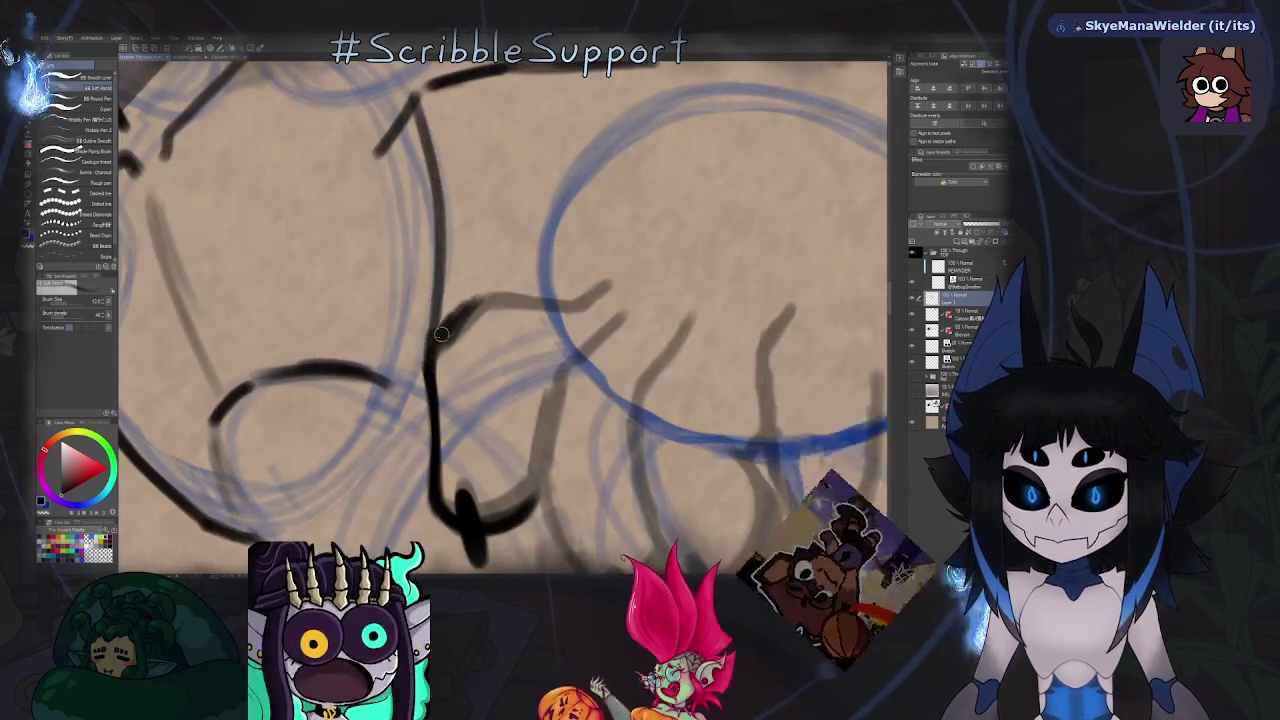
{"action": "mouse_move", "coordinate": [430, 348]}
{"action": "left_mouse_down"}
{"action": "mouse_move", "coordinate": [475, 300]}
{"action": "mouse_move", "coordinate": [554, 307]}
{"action": "left_mouse_up"}
Extend the black stroke to shape the hand, checking it in mirrored and full-page views.
{"action": "key", "text": "h"}
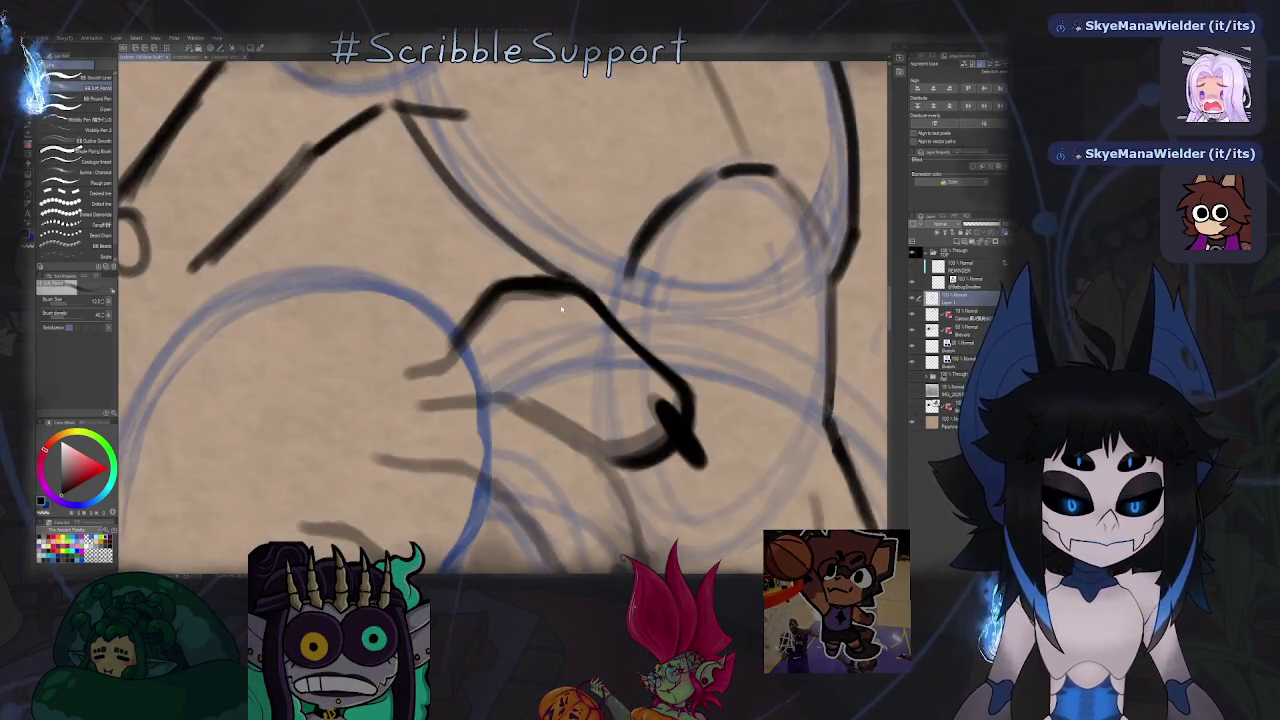
{"action": "left_click_drag", "start_coordinate": [484, 305], "coordinate": [461, 336]}
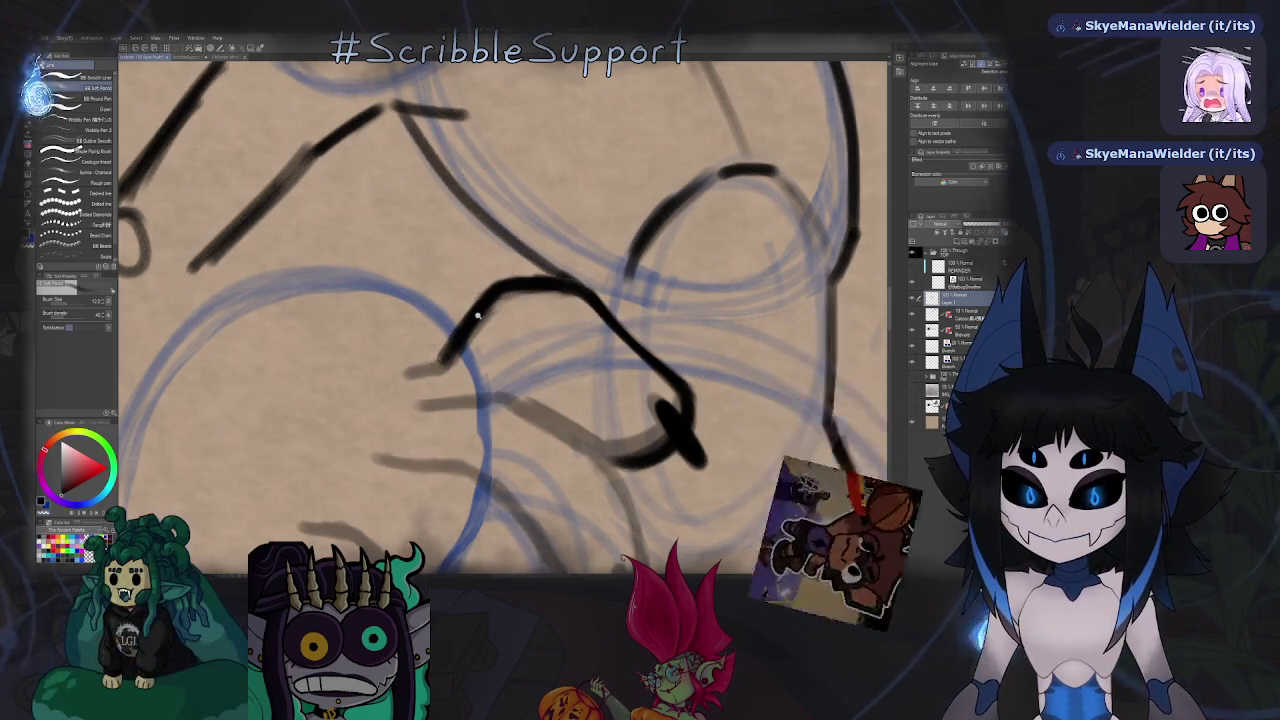
{"action": "key", "text": "ctrl+0"}
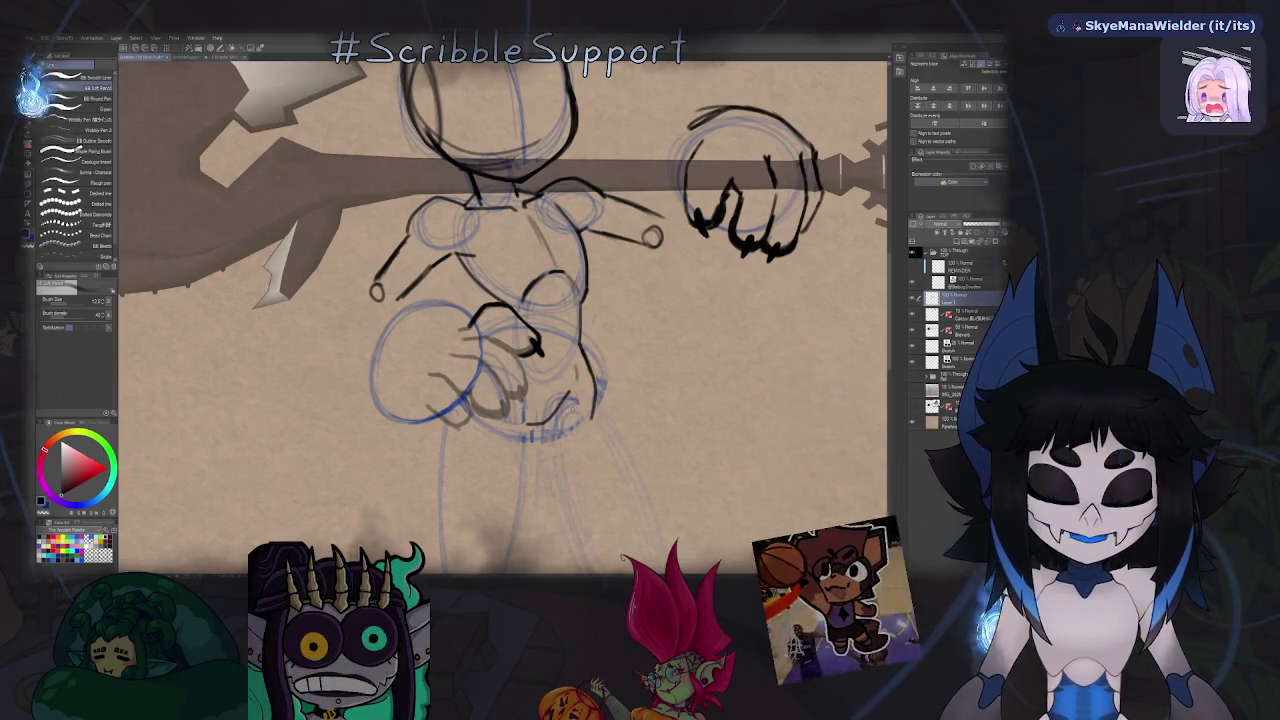
{"action": "key", "text": "h"}
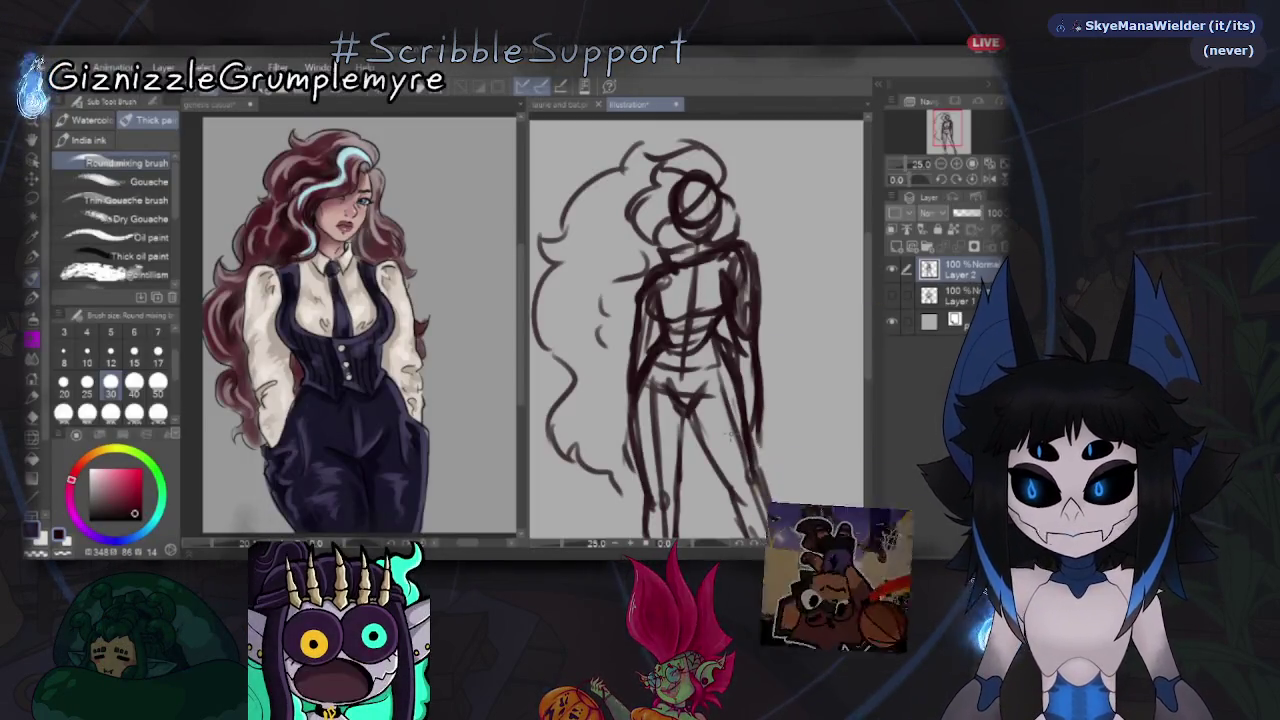
Fit the woman sketch in view, flip the canvas to check the pose, and pick bright red.
{"action": "left_click", "coordinate": [987, 166]}
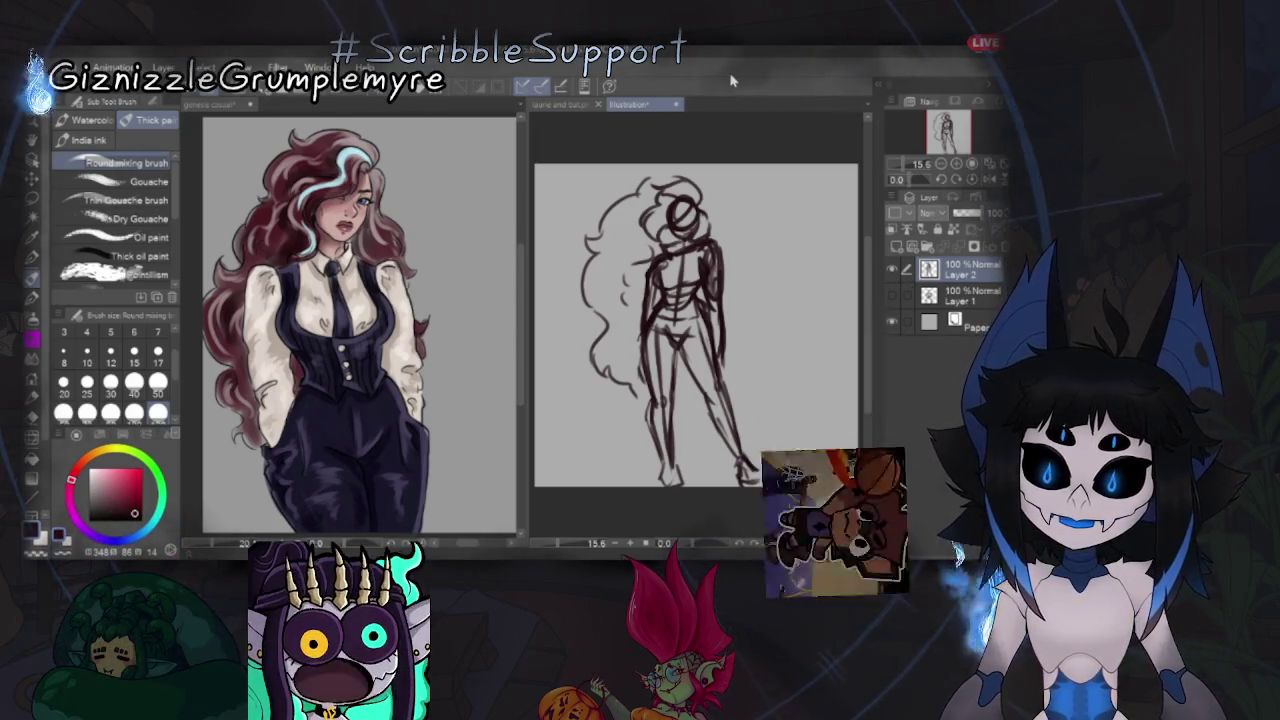
{"action": "left_click", "coordinate": [988, 179]}
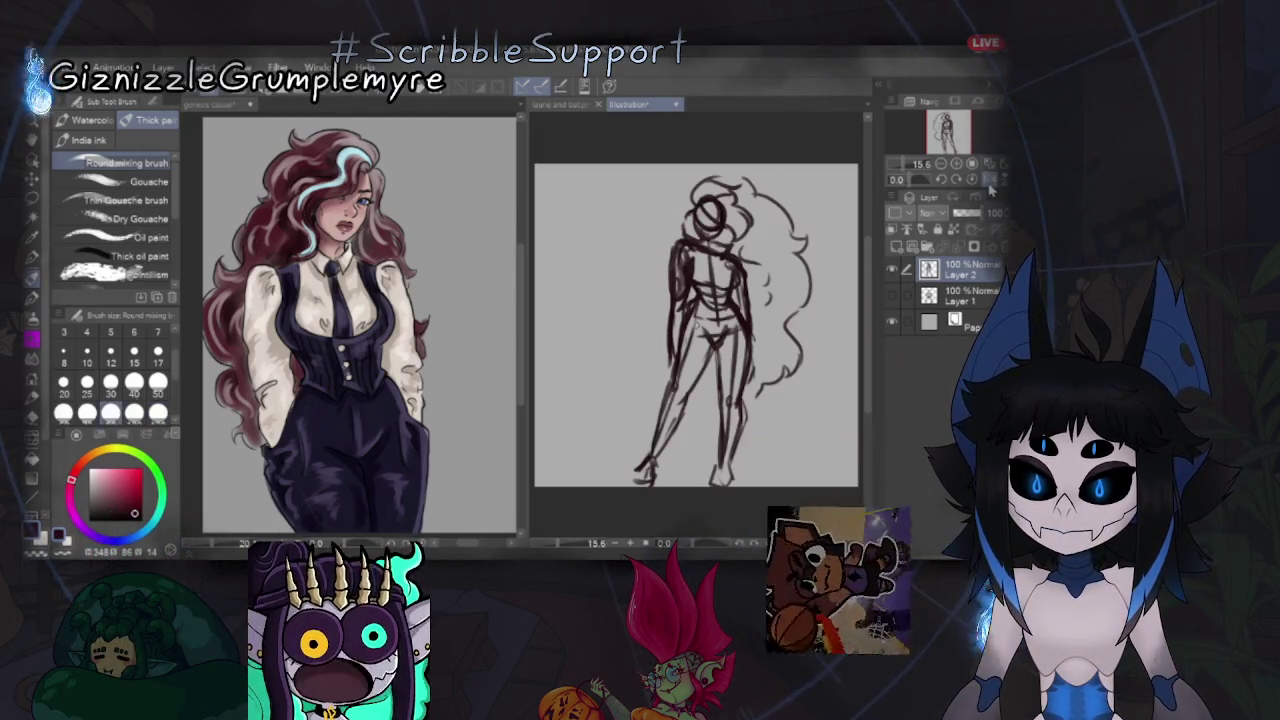
{"action": "left_click", "coordinate": [986, 179]}
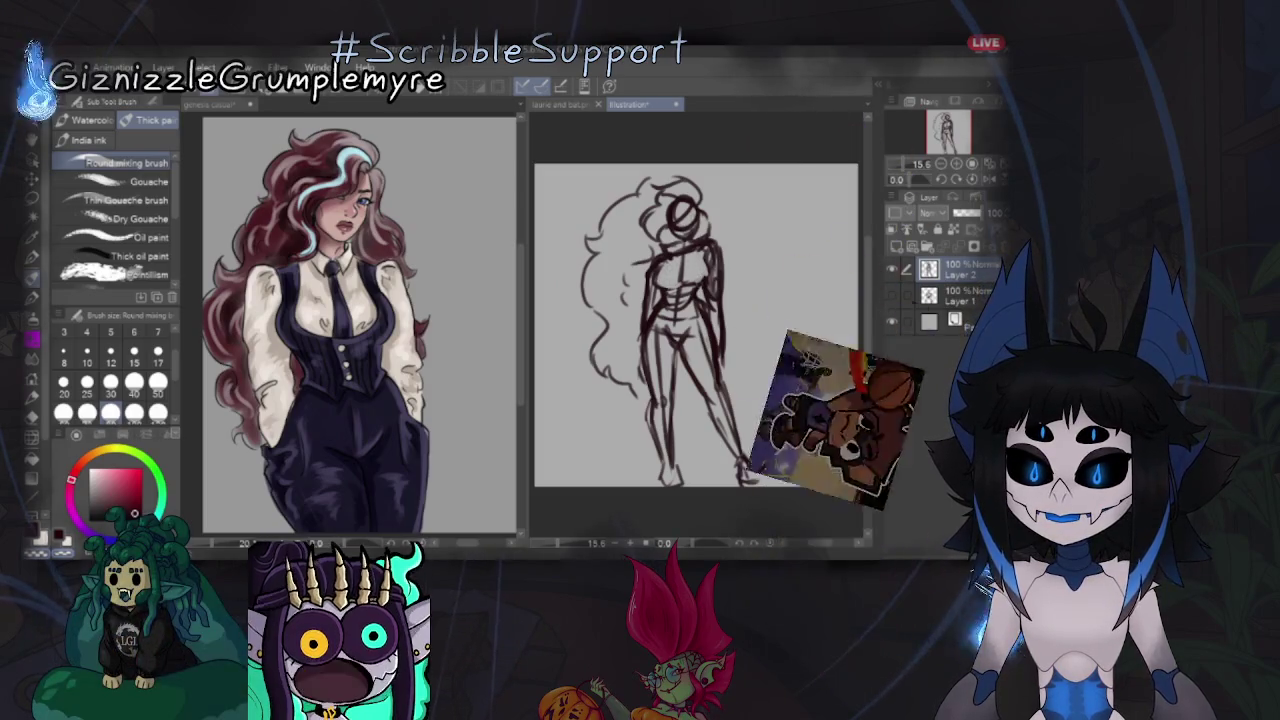
{"action": "left_click", "coordinate": [142, 480]}
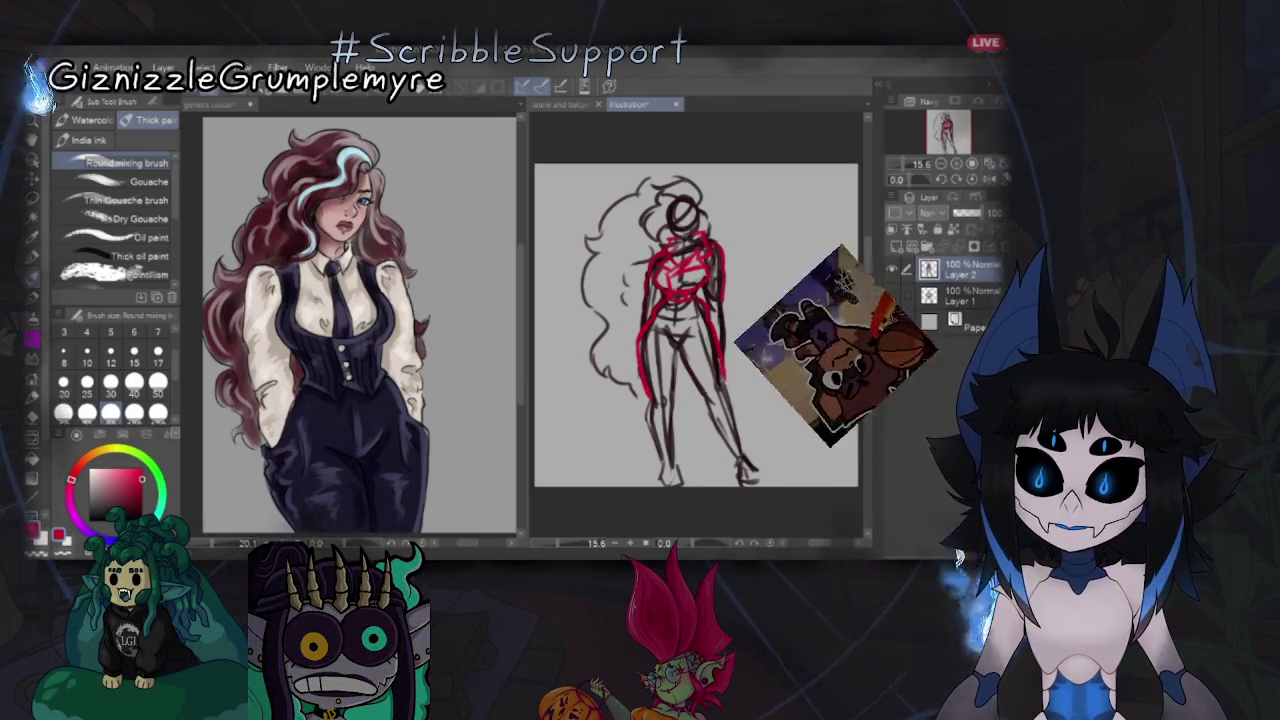
Flip the canvas to check the figure, then trace her right leg and foot in red.
{"action": "left_click", "coordinate": [987, 180]}
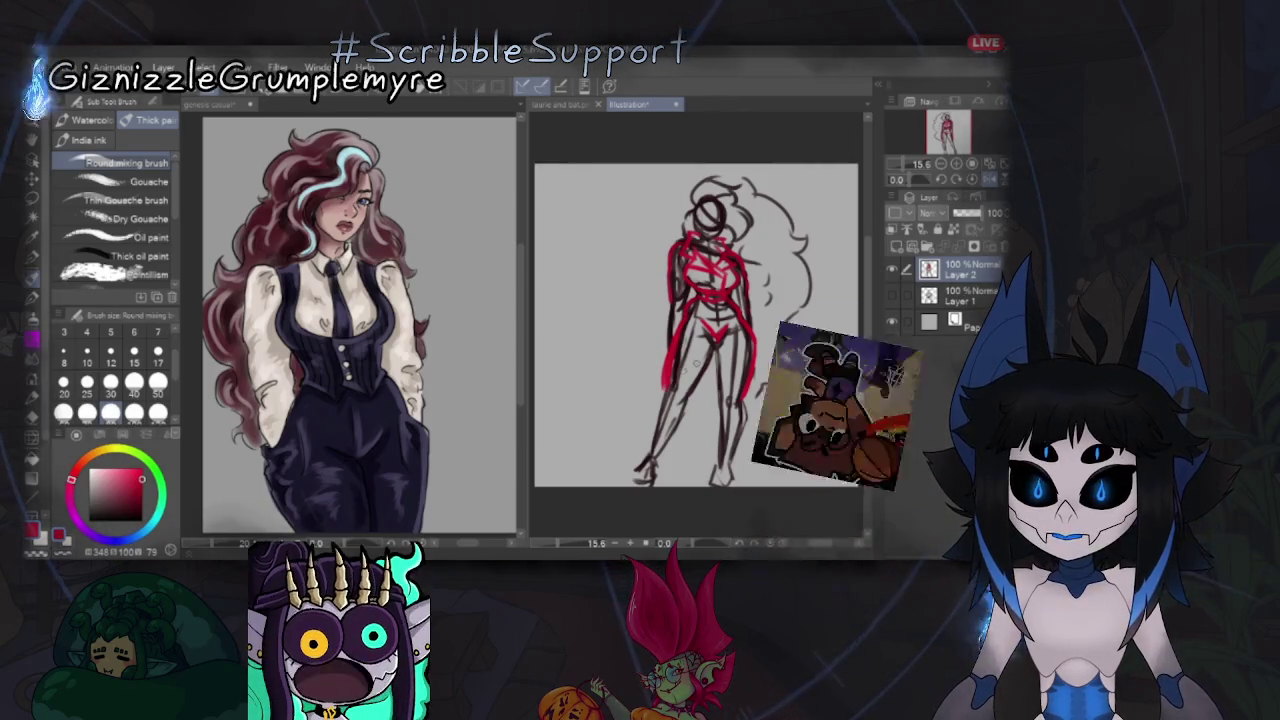
{"action": "left_click", "coordinate": [991, 178]}
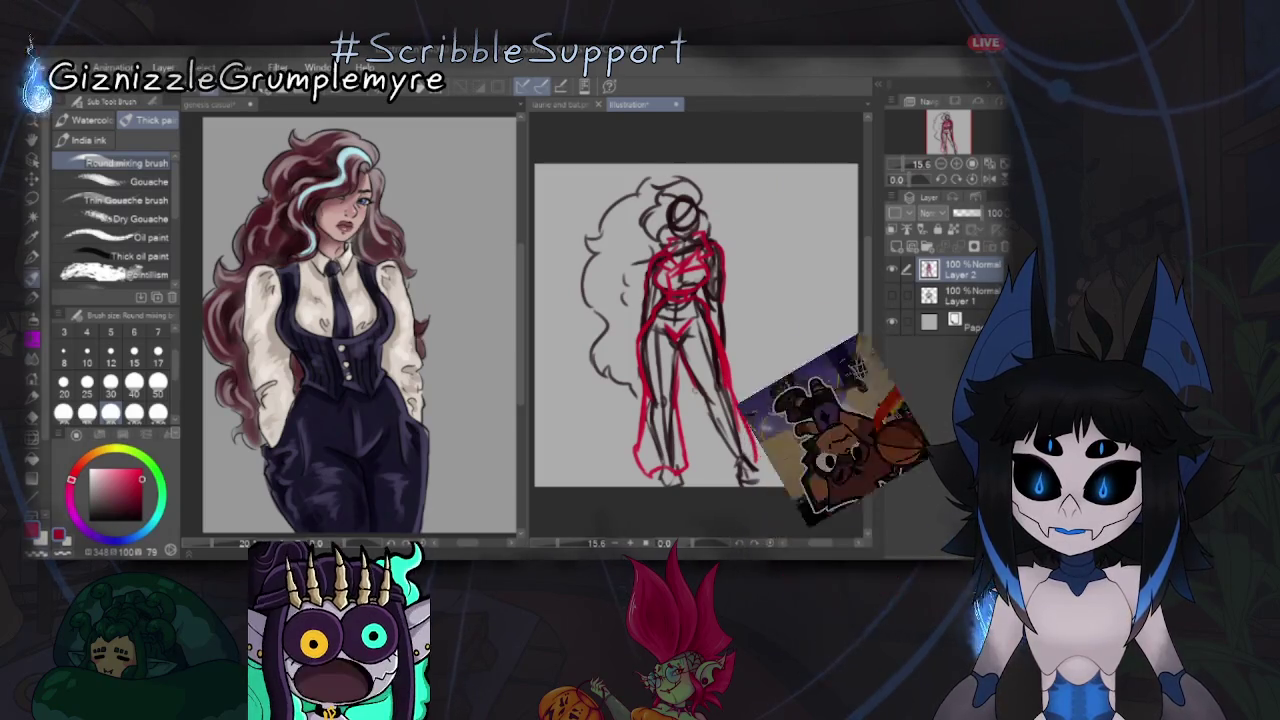
{"action": "left_click_drag", "start_coordinate": [742, 420], "coordinate": [765, 468]}
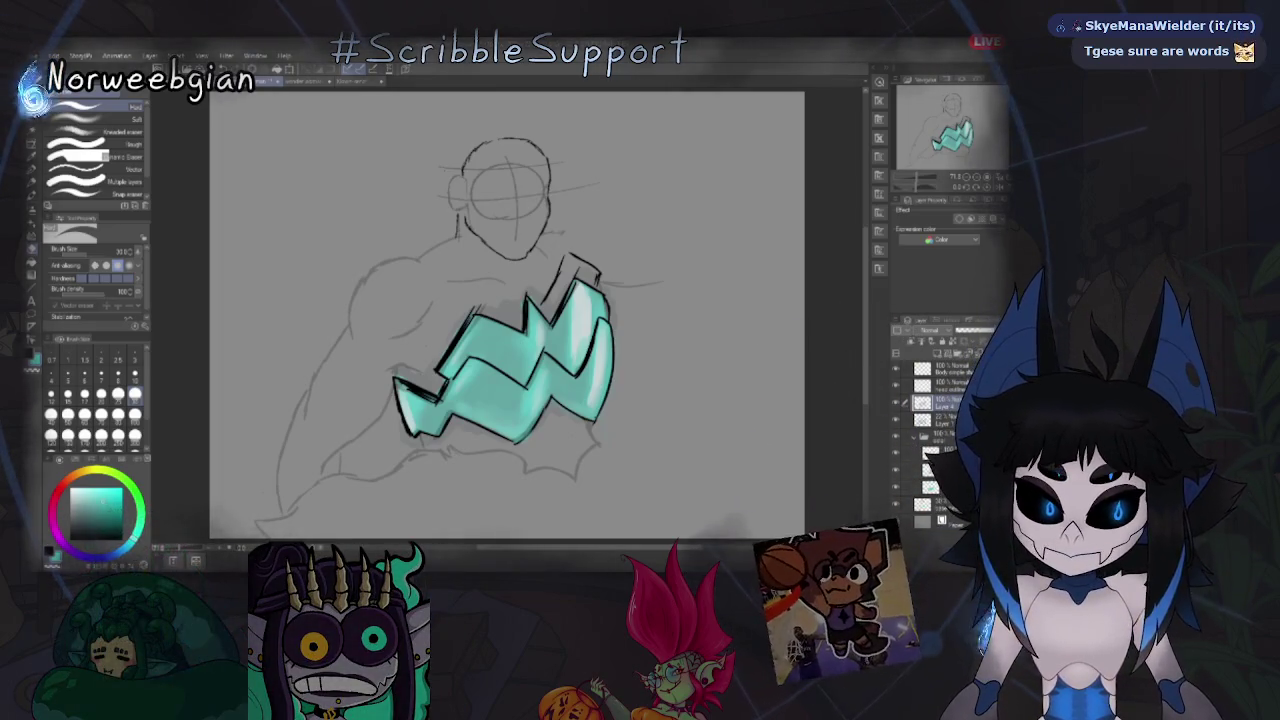
Select the layer beneath the axe and switch to a red painting brush.
{"action": "left_click", "coordinate": [940, 436]}
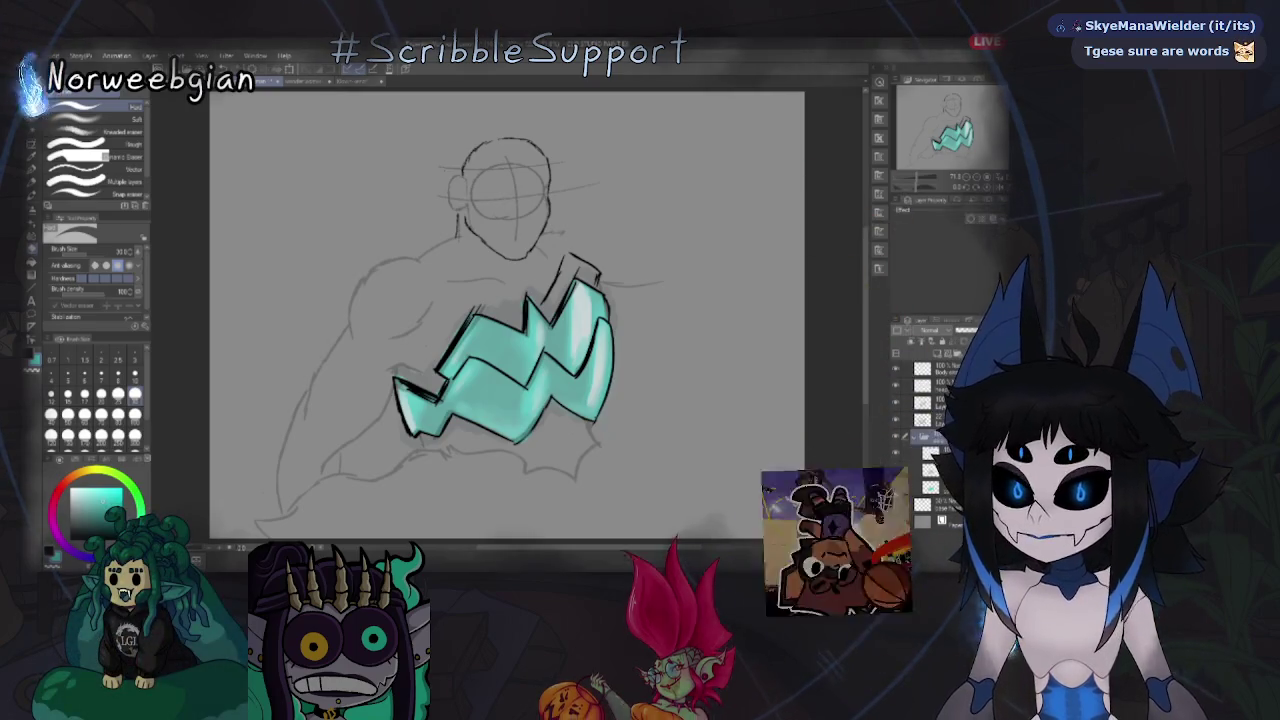
{"action": "left_click", "coordinate": [930, 487]}
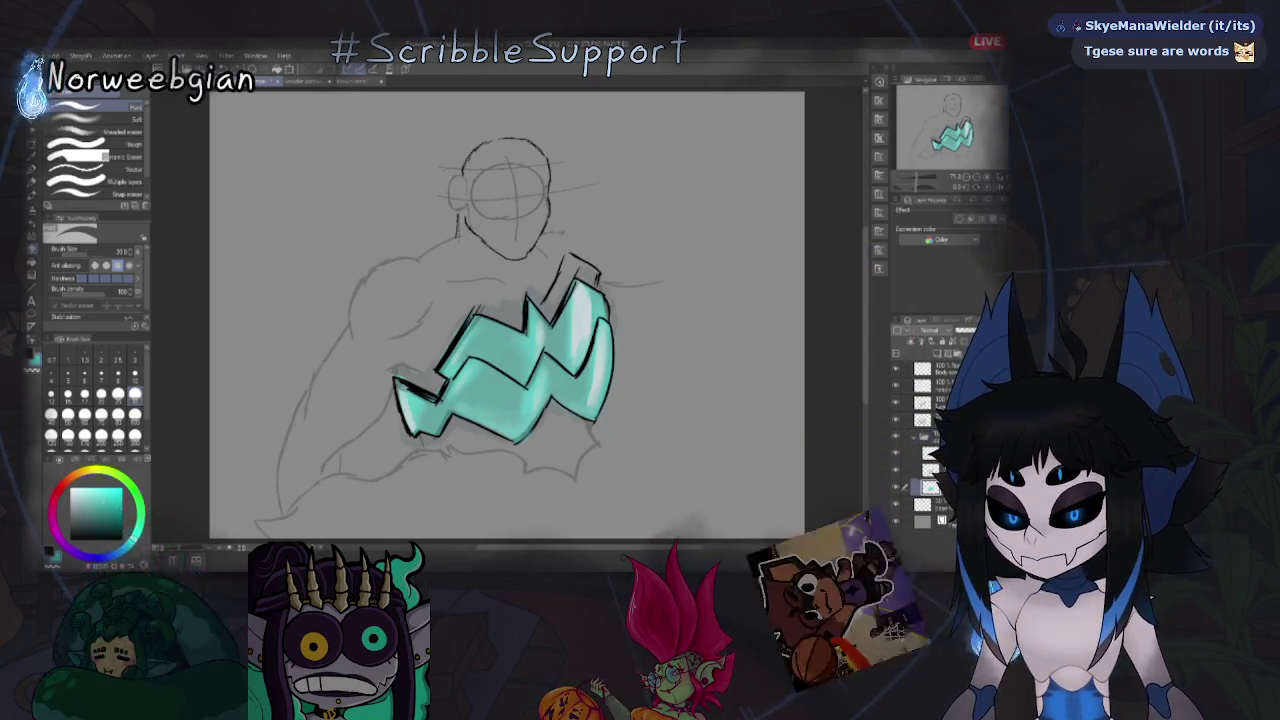
{"action": "left_click", "coordinate": [906, 505]}
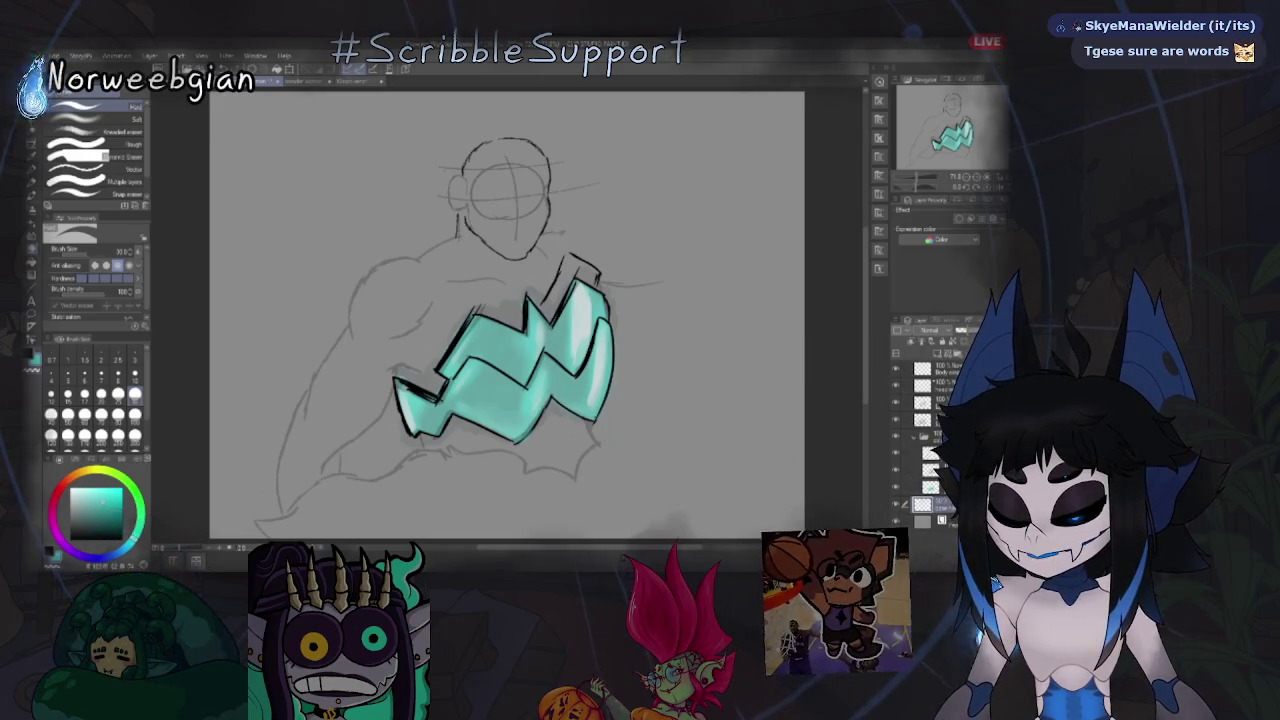
{"action": "key", "text": "x"}
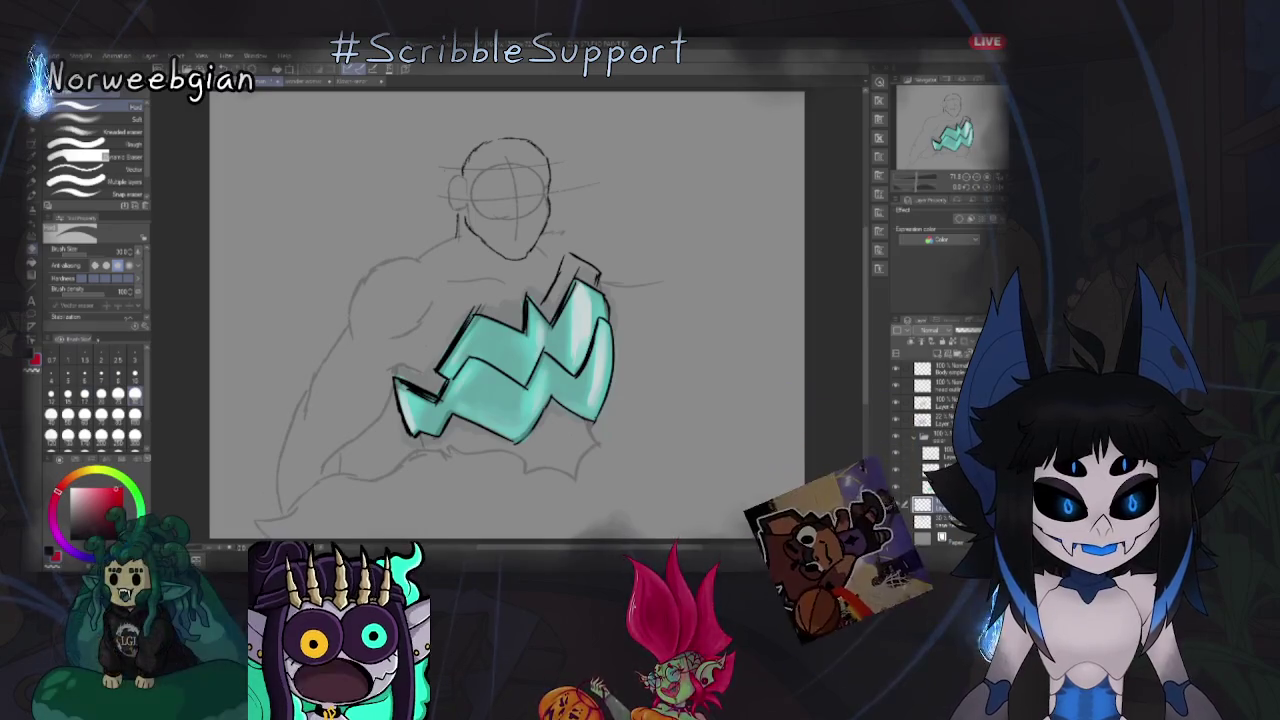
{"action": "key", "text": "b"}
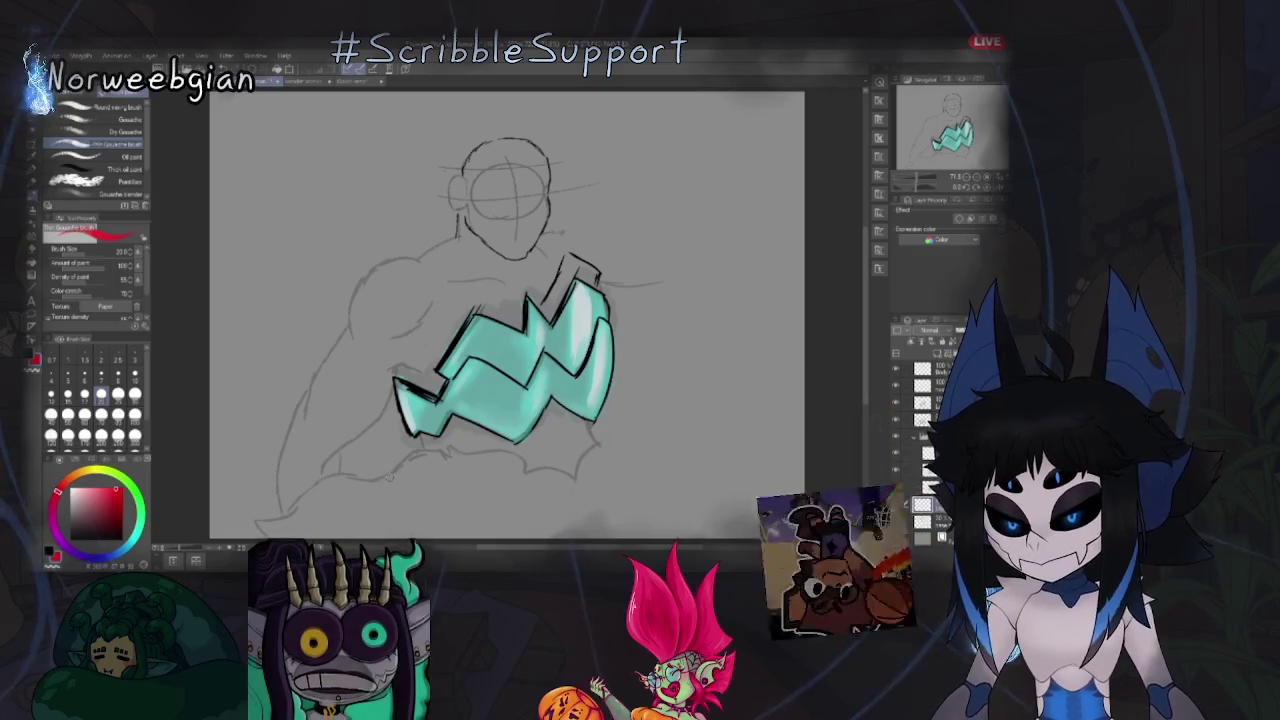
Test red strokes with the Gouache and oil paint brushes, undoing the long one.
{"action": "mouse_move", "coordinate": [380, 465]}
{"action": "left_mouse_down"}
{"action": "mouse_move", "coordinate": [432, 500]}
{"action": "mouse_move", "coordinate": [445, 485]}
{"action": "left_mouse_up"}
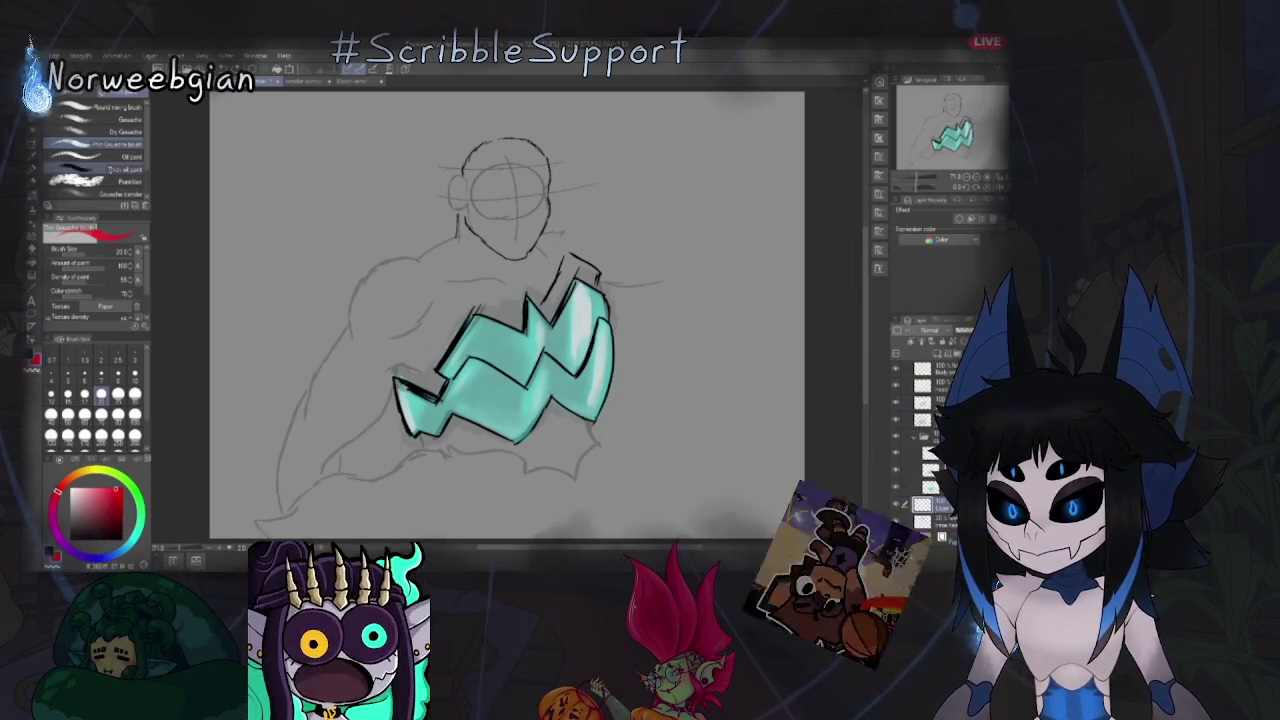
{"action": "mouse_move", "coordinate": [407, 518]}
{"action": "left_mouse_down"}
{"action": "mouse_move", "coordinate": [395, 505]}
{"action": "mouse_move", "coordinate": [285, 500]}
{"action": "mouse_move", "coordinate": [330, 495]}
{"action": "left_mouse_up"}
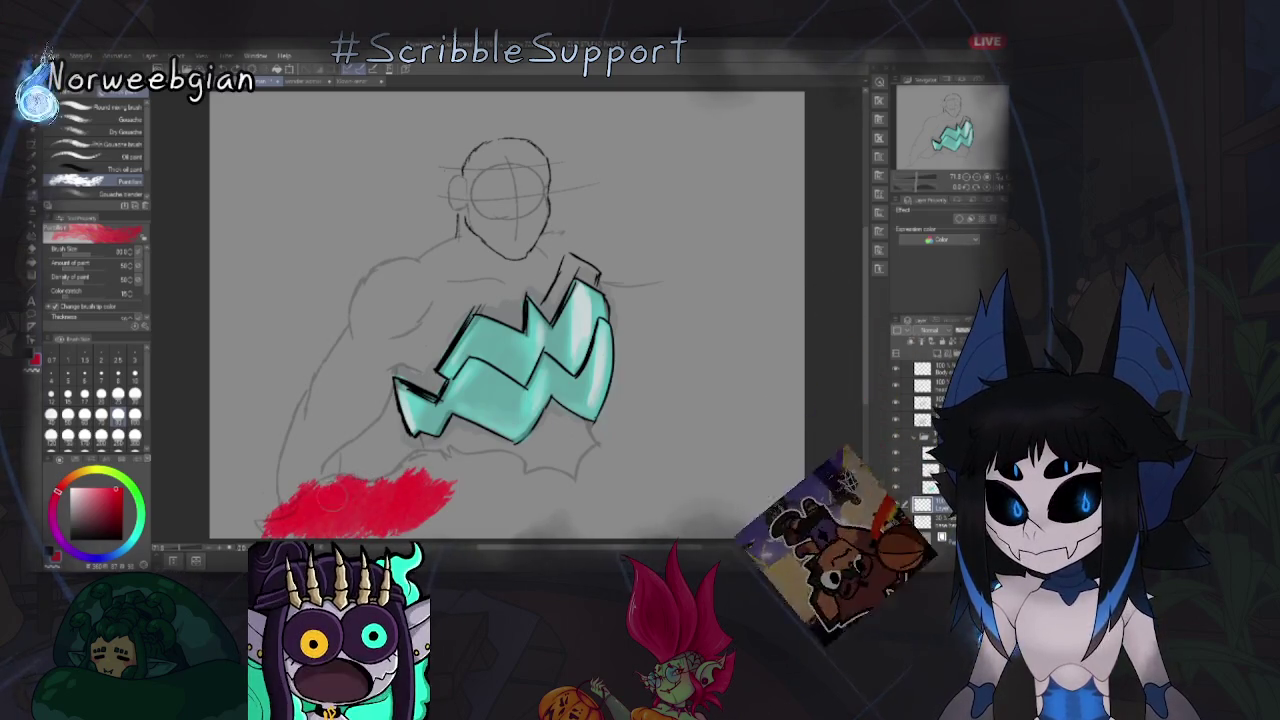
{"action": "left_click", "coordinate": [95, 157]}
{"action": "left_click_drag", "start_coordinate": [430, 485], "coordinate": [395, 520]}
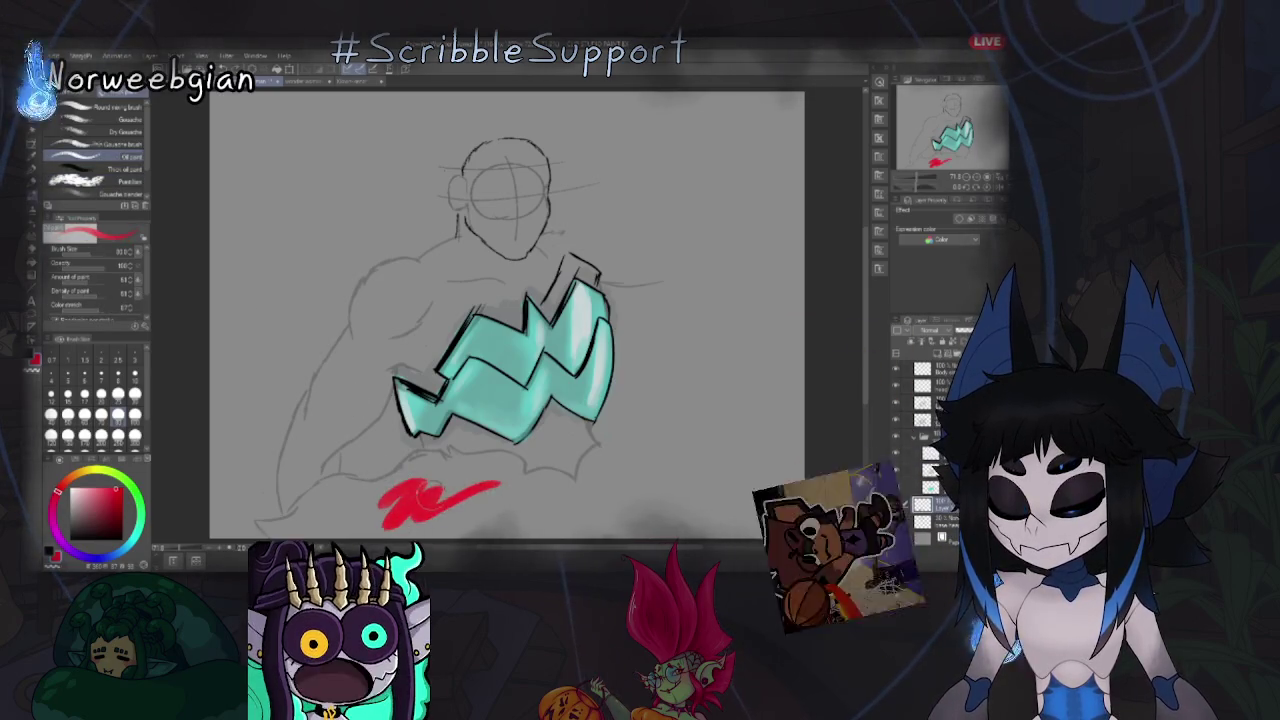
{"action": "left_click", "coordinate": [95, 144]}
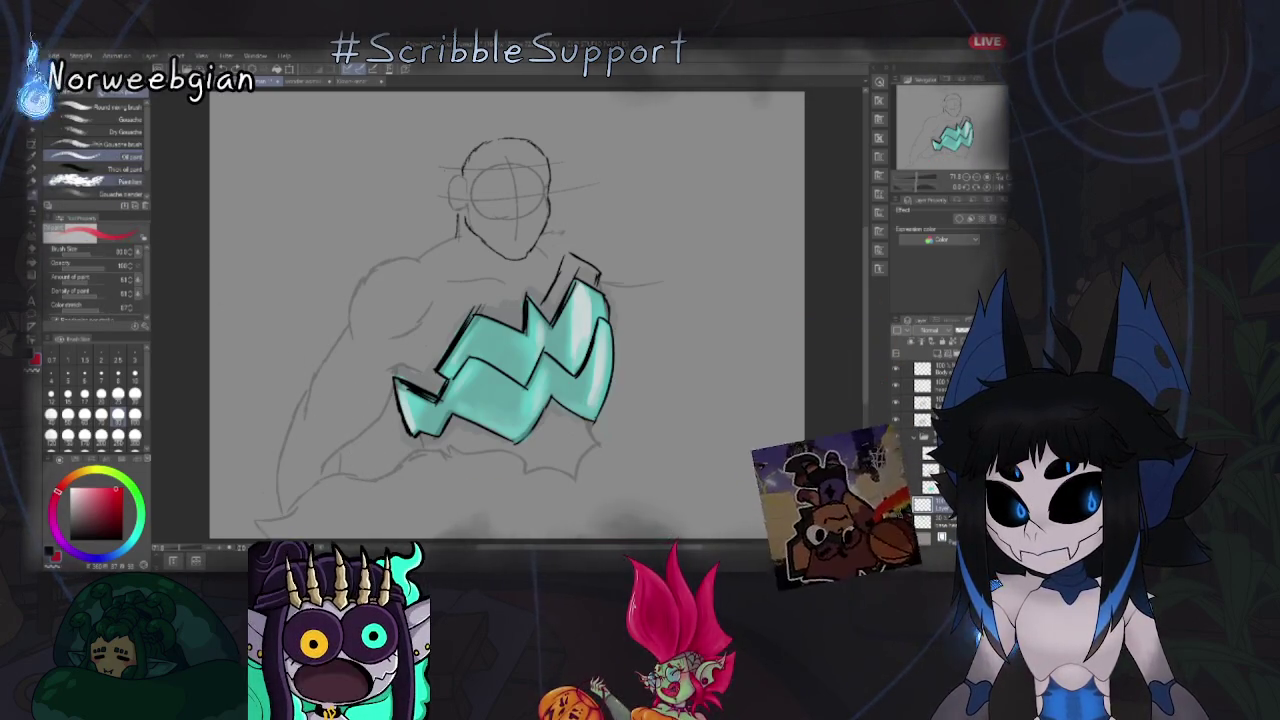
{"action": "left_click_drag", "start_coordinate": [448, 488], "coordinate": [405, 525]}
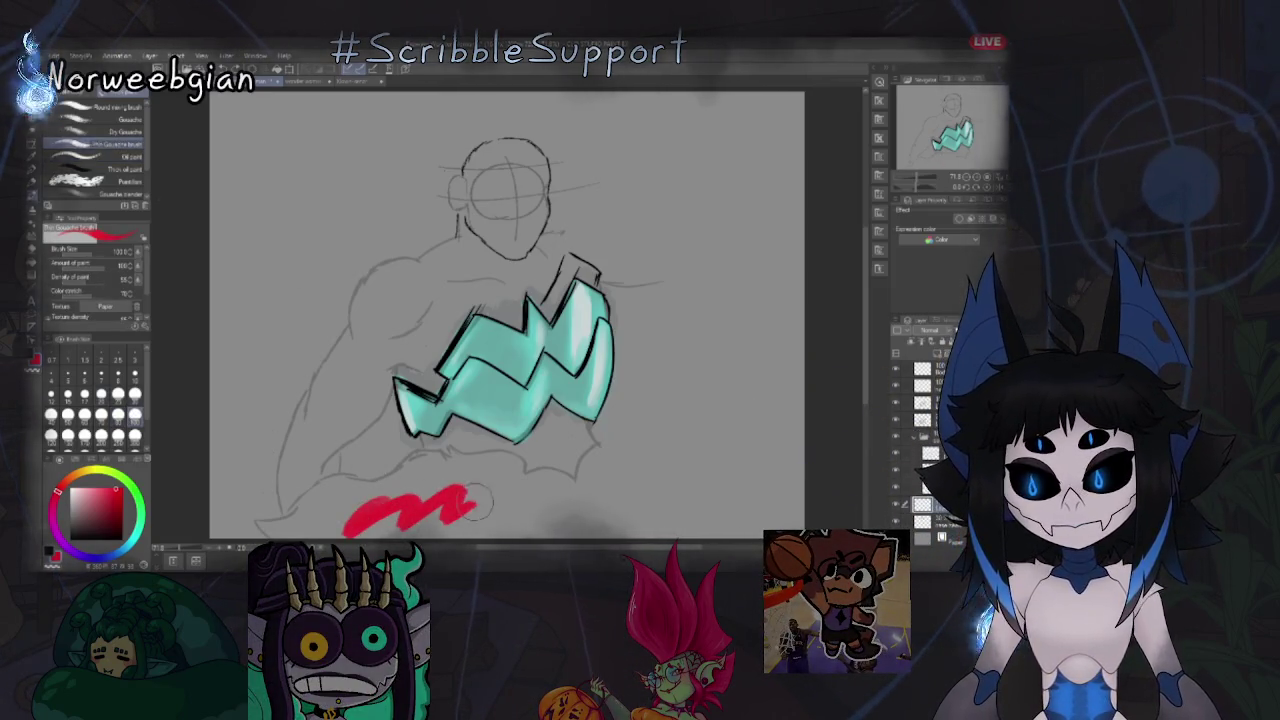
{"action": "key", "text": "ctrl+z"}
Discard short test strokes and paint a red patch just beneath the teal axe blade.
{"action": "left_click_drag", "start_coordinate": [430, 458], "coordinate": [385, 498]}
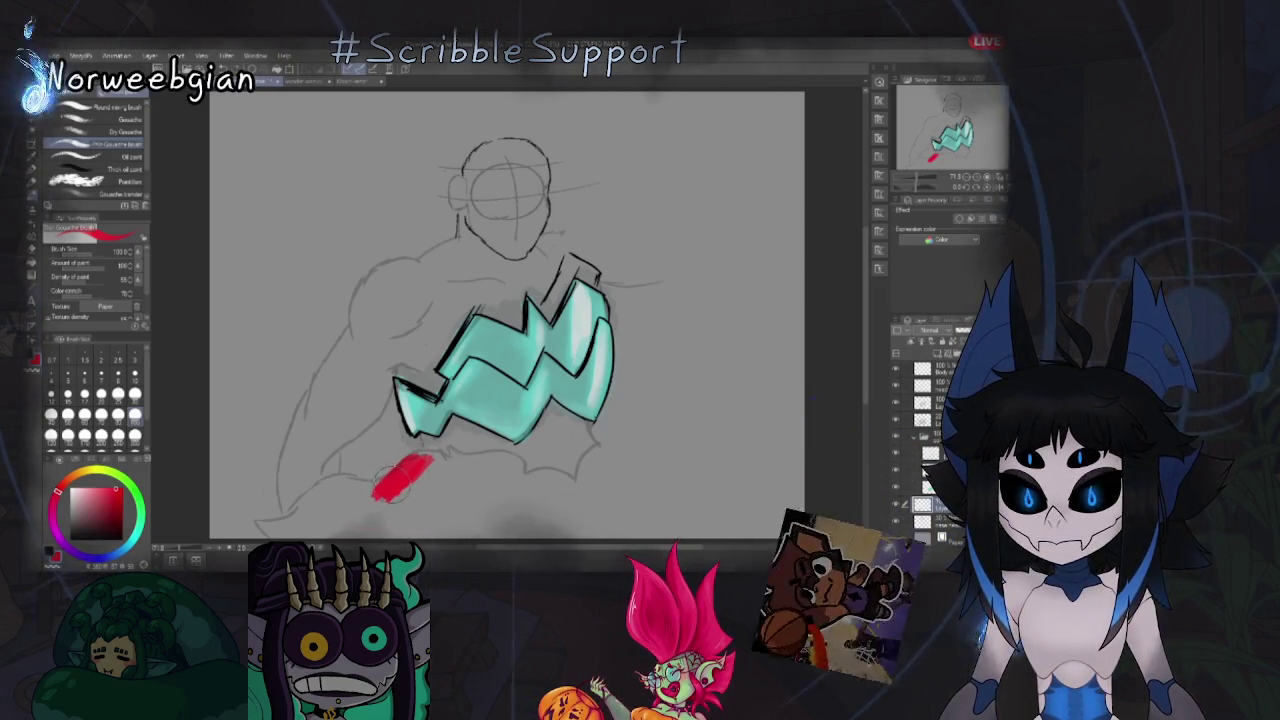
{"action": "key", "text": "ctrl+z"}
{"action": "left_click_drag", "start_coordinate": [430, 458], "coordinate": [403, 485]}
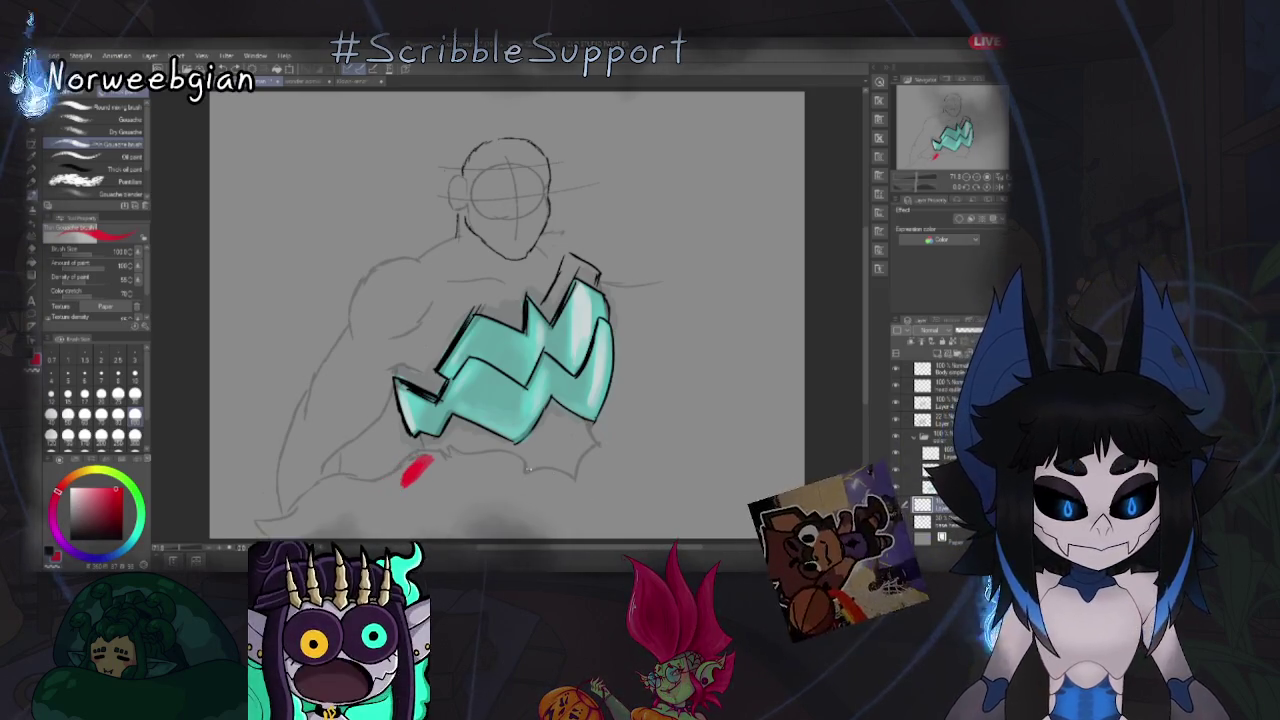
{"action": "key", "text": "ctrl+z"}
{"action": "left_click", "coordinate": [431, 446]}
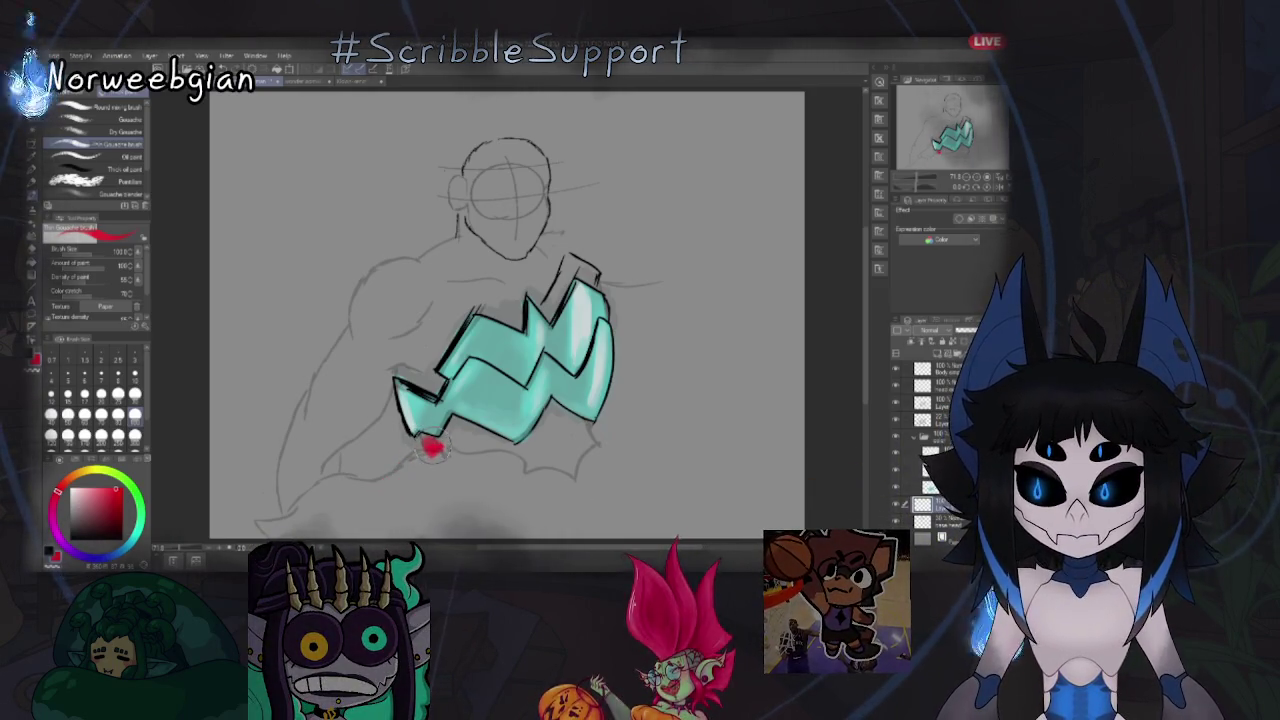
{"action": "mouse_move", "coordinate": [431, 446]}
{"action": "left_mouse_down"}
{"action": "mouse_move", "coordinate": [455, 448]}
{"action": "mouse_move", "coordinate": [460, 425]}
{"action": "mouse_move", "coordinate": [528, 452]}
{"action": "mouse_move", "coordinate": [550, 415]}
{"action": "mouse_move", "coordinate": [556, 462]}
{"action": "mouse_move", "coordinate": [595, 455]}
{"action": "left_mouse_up"}
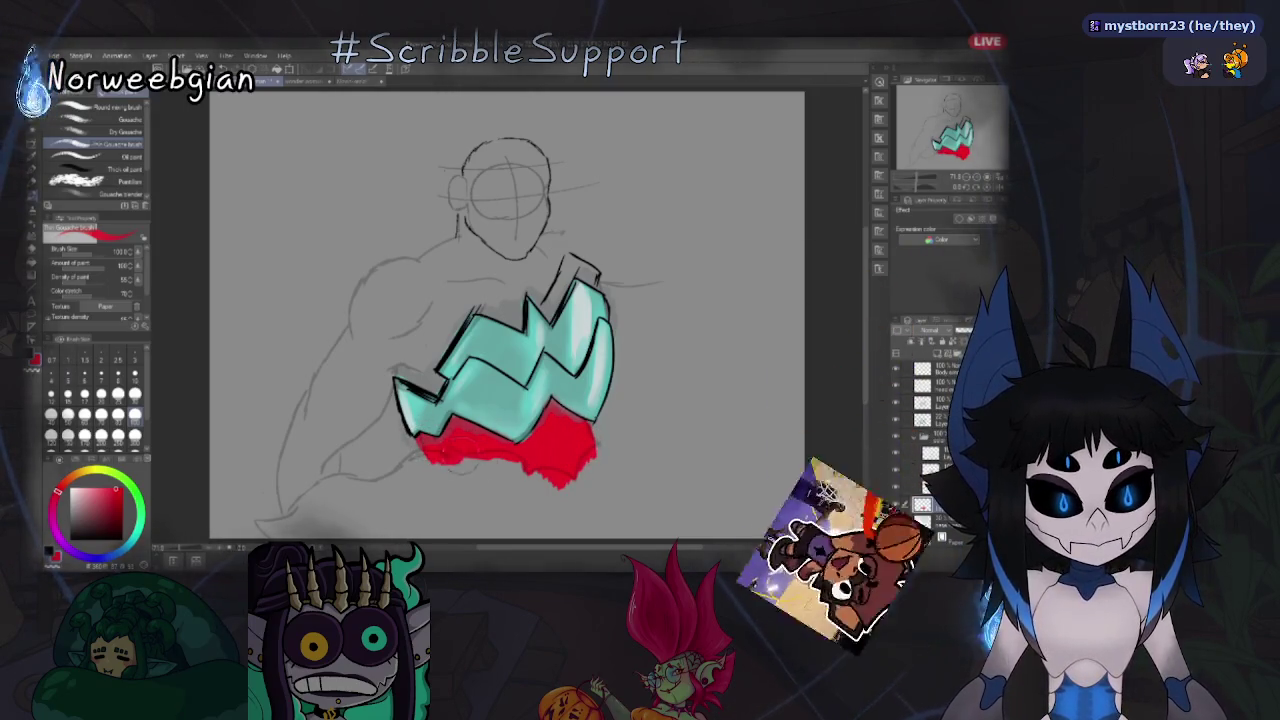
Thicken the red band under the axe, extend it leftward, and rework its edge with the eraser.
{"action": "left_click_drag", "start_coordinate": [440, 460], "coordinate": [552, 478]}
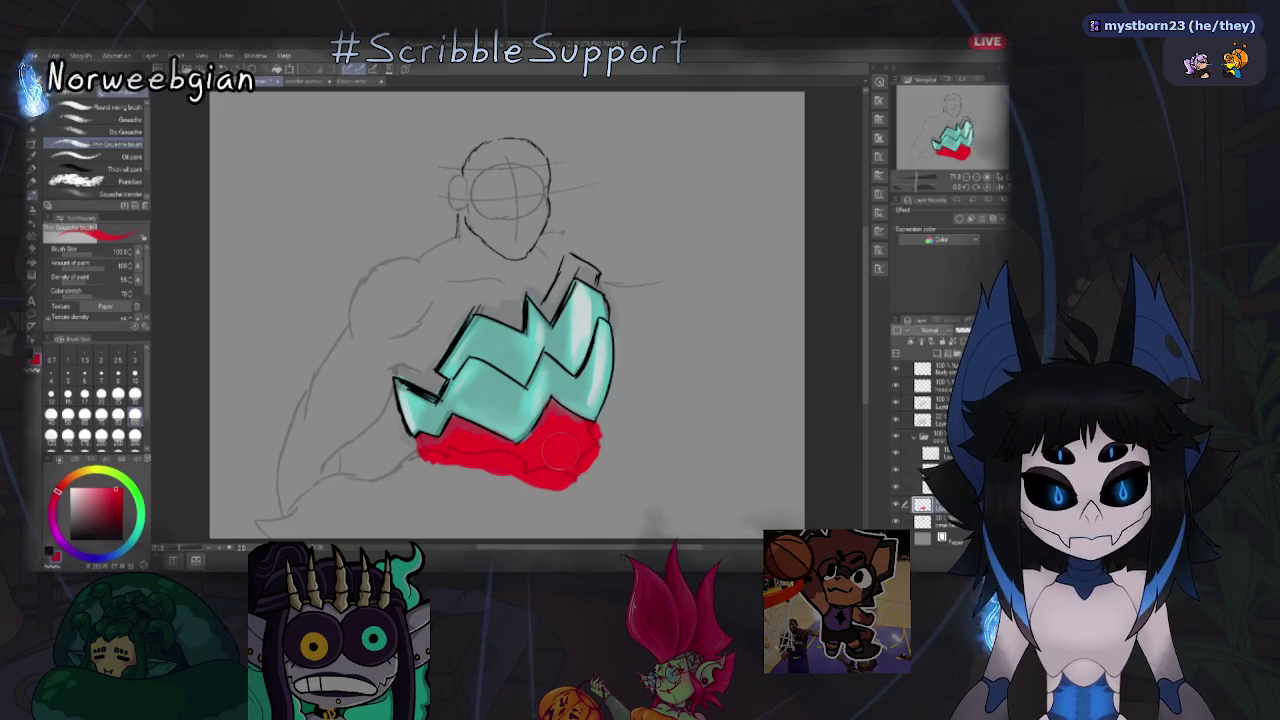
{"action": "left_click_drag", "start_coordinate": [563, 452], "coordinate": [425, 455]}
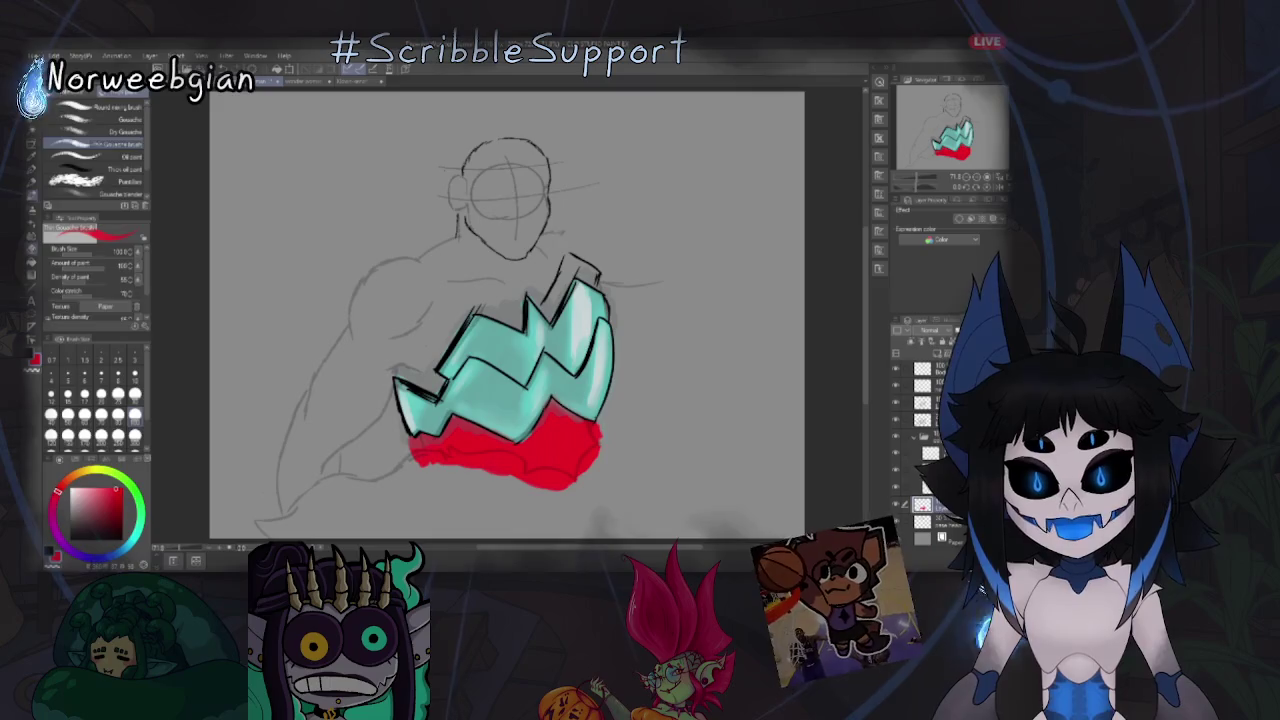
{"action": "key", "text": "e"}
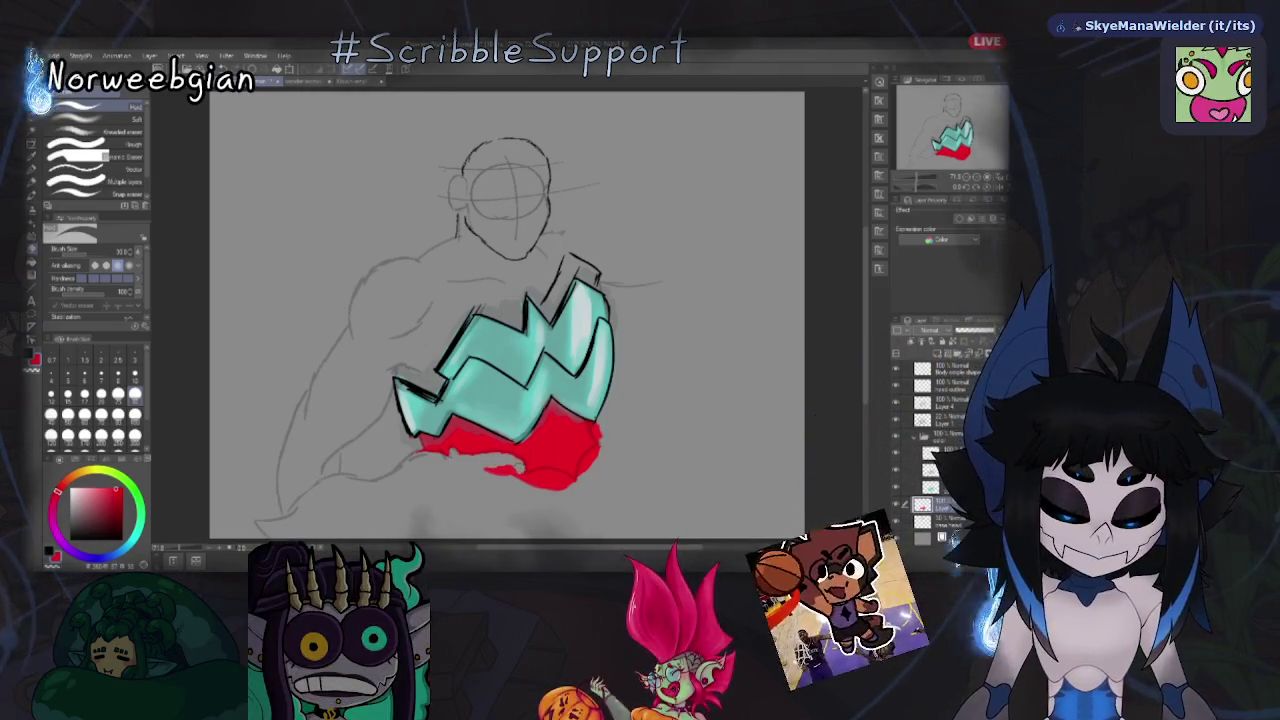
{"action": "left_click_drag", "start_coordinate": [520, 464], "coordinate": [482, 470]}
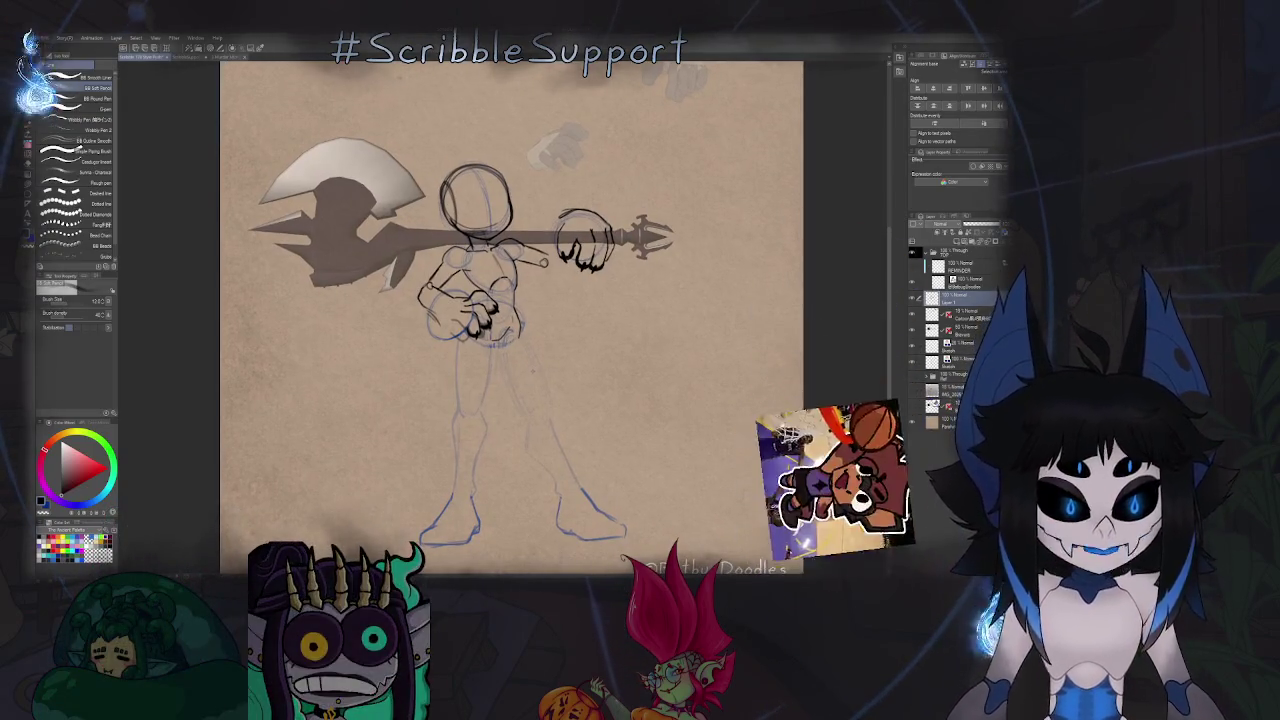
Mirror the view and back, zoom in on the hands, and choose the Lasso selection tool.
{"action": "key", "text": "h"}
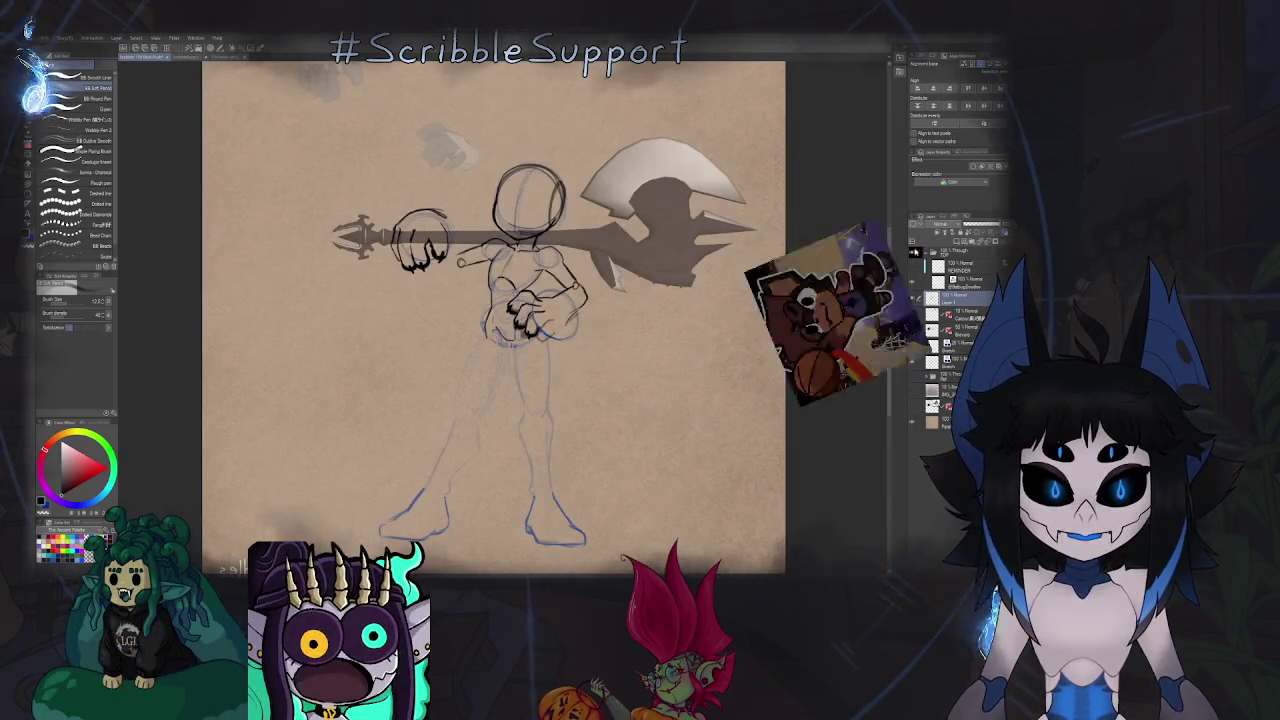
{"action": "key", "text": "h"}
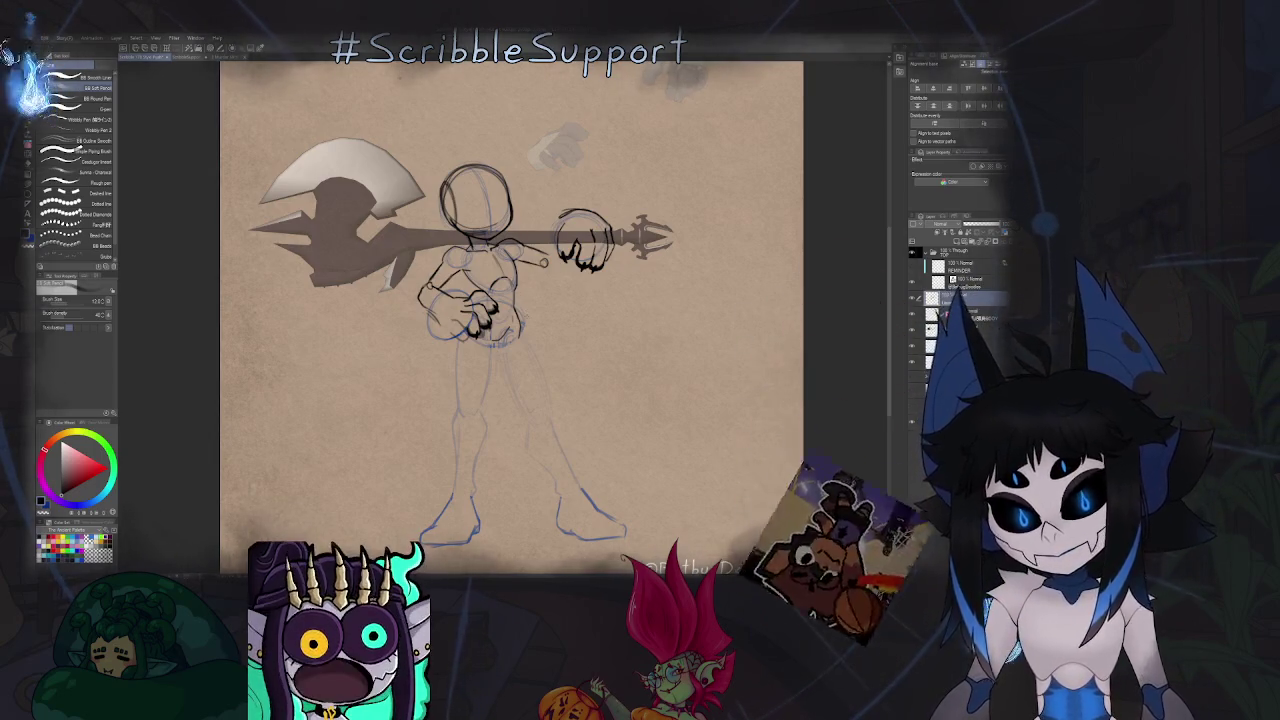
{"action": "scroll", "coordinate": [490, 320], "scroll_direction": "up", "scroll_amount": 5}
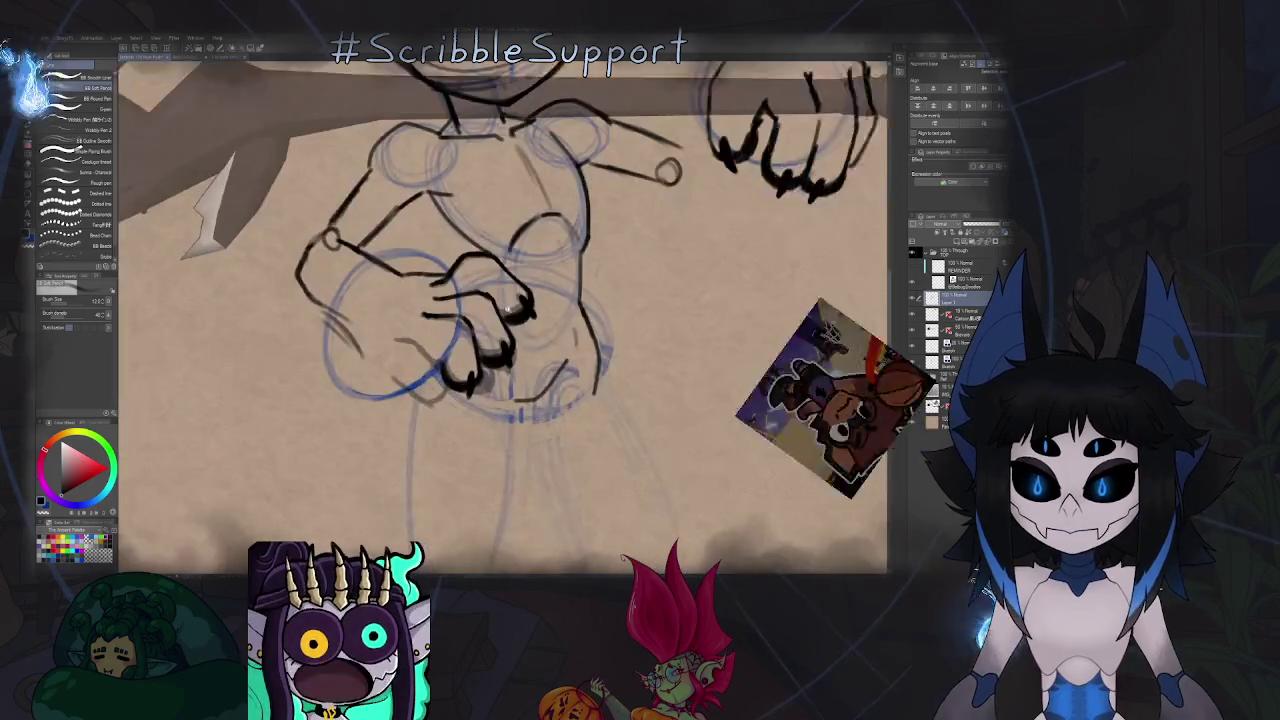
{"action": "key", "text": "m"}
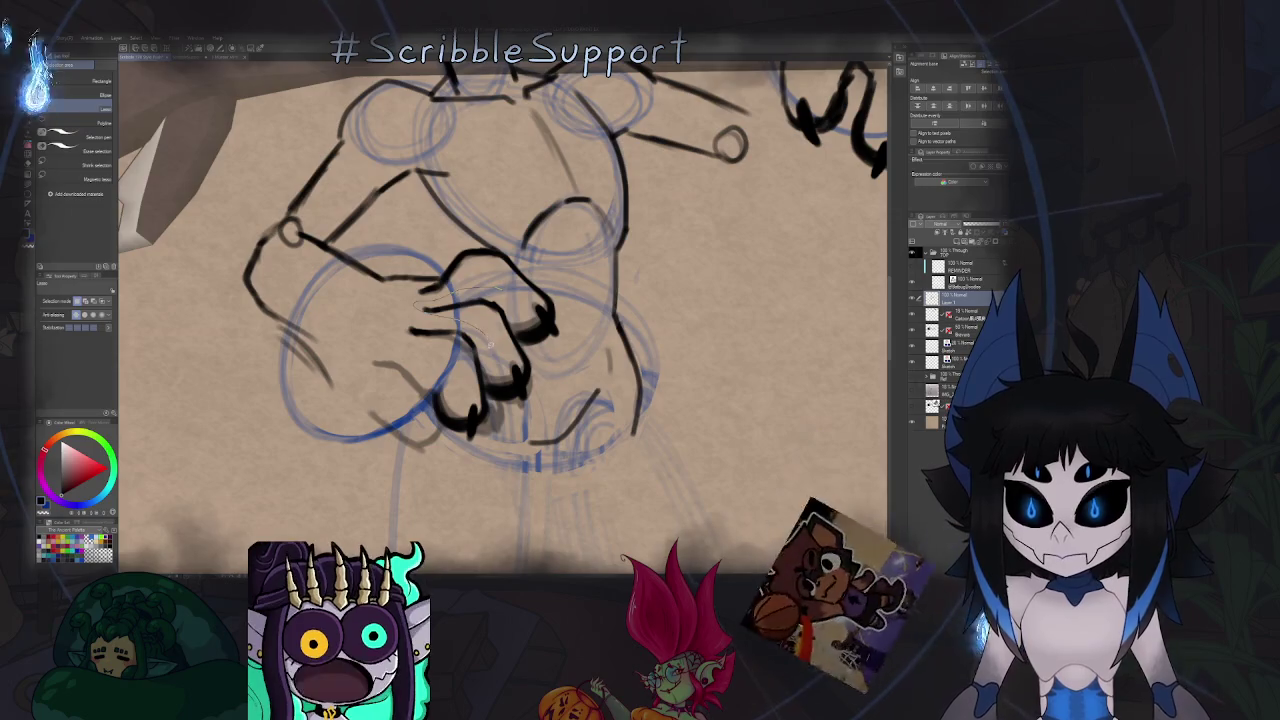
Lasso the lower finger, reshape it with Free Transform, then fit and mirror the whole page.
{"action": "left_click_drag", "start_coordinate": [484, 376], "coordinate": [521, 337]}
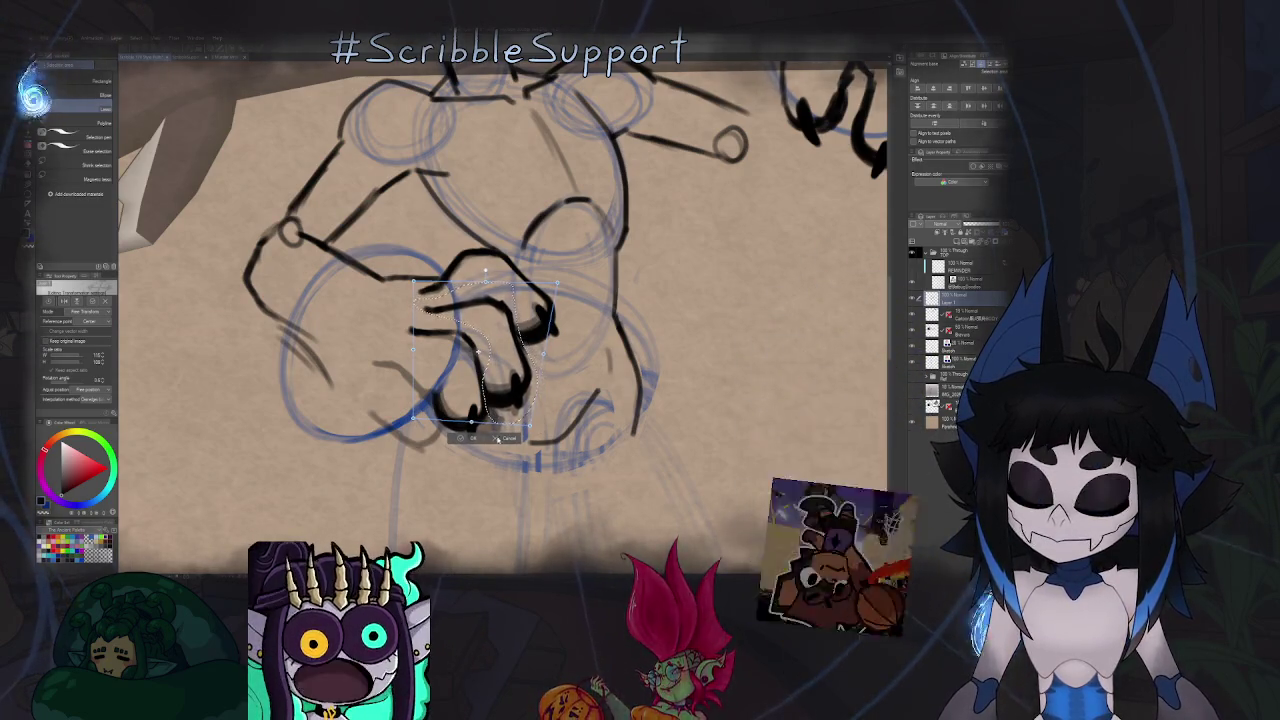
{"action": "scroll", "coordinate": [500, 300], "scroll_direction": "down", "scroll_amount": 5}
{"action": "scroll", "coordinate": [500, 300], "scroll_direction": "up", "scroll_amount": 5}
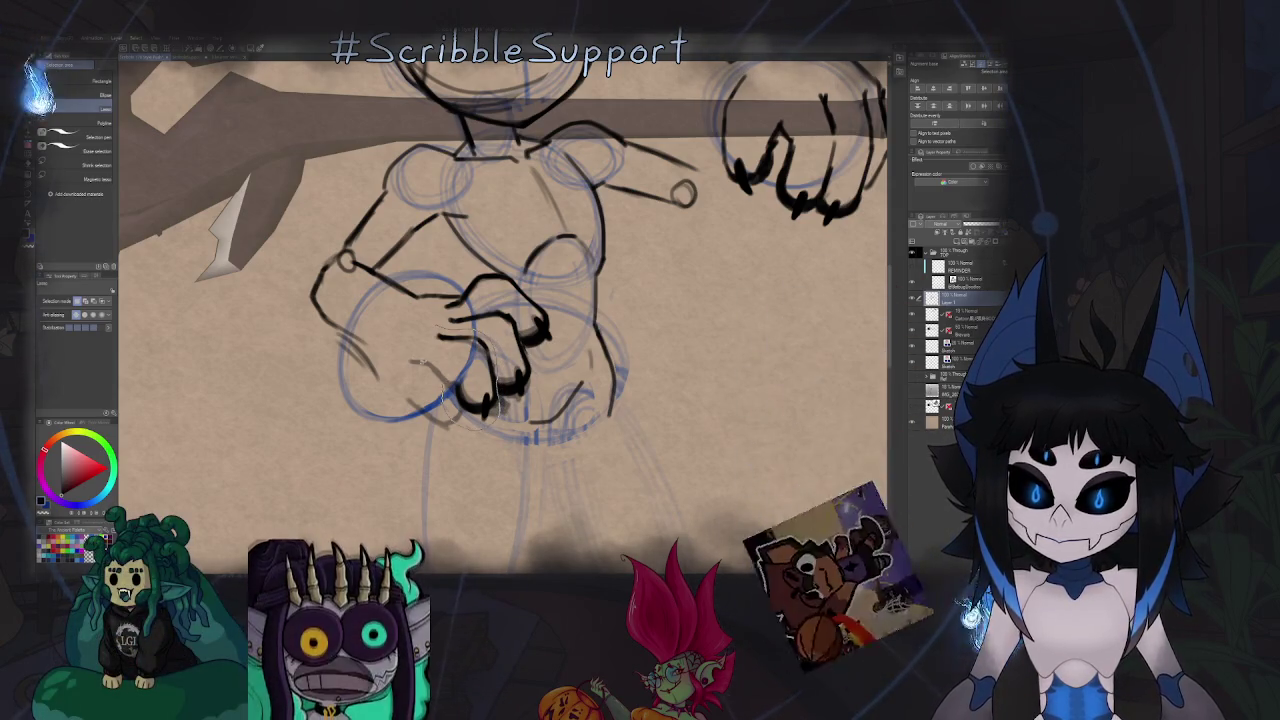
{"action": "key", "text": "ctrl+t"}
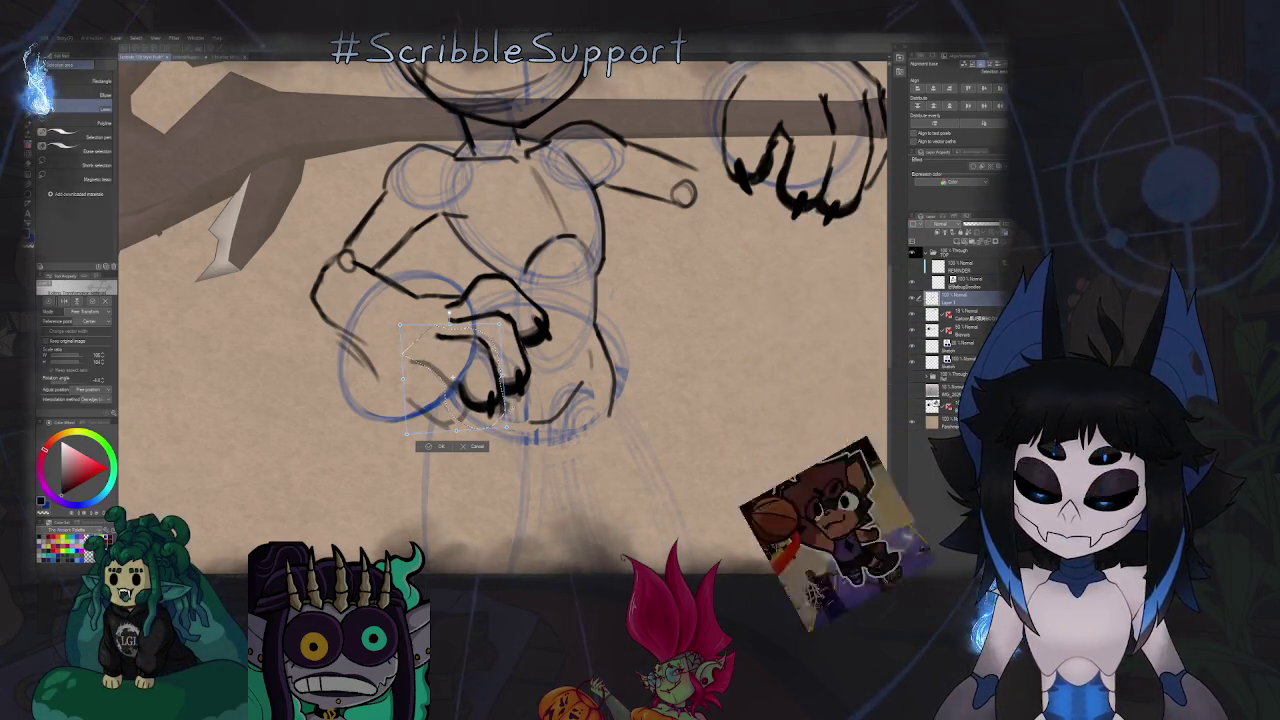
{"action": "key", "text": "Return"}
{"action": "key", "text": "ctrl+0"}
{"action": "key", "text": "h"}
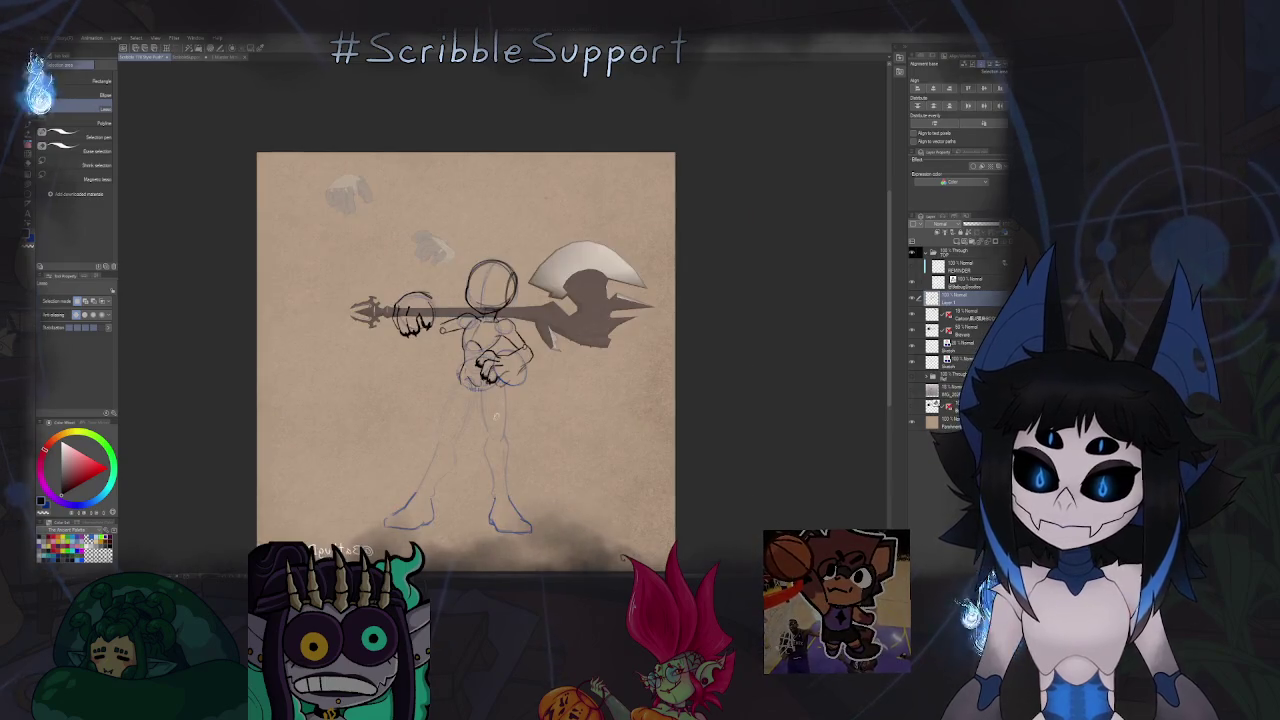
{"action": "scroll", "coordinate": [500, 380], "scroll_direction": "up", "scroll_amount": 3}
{"action": "scroll", "coordinate": [500, 380], "scroll_direction": "up", "scroll_amount": 2}
{"action": "key", "text": "b"}
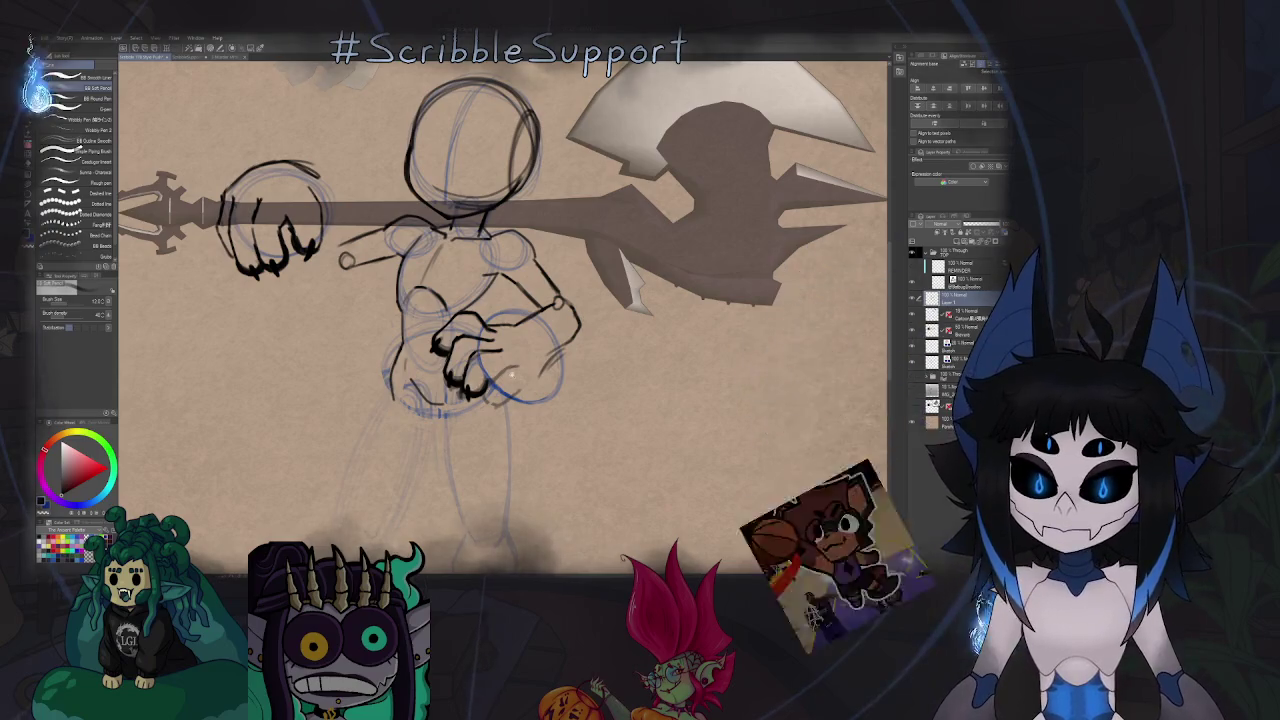
{"action": "scroll", "coordinate": [505, 373], "scroll_direction": "up", "scroll_amount": 2}
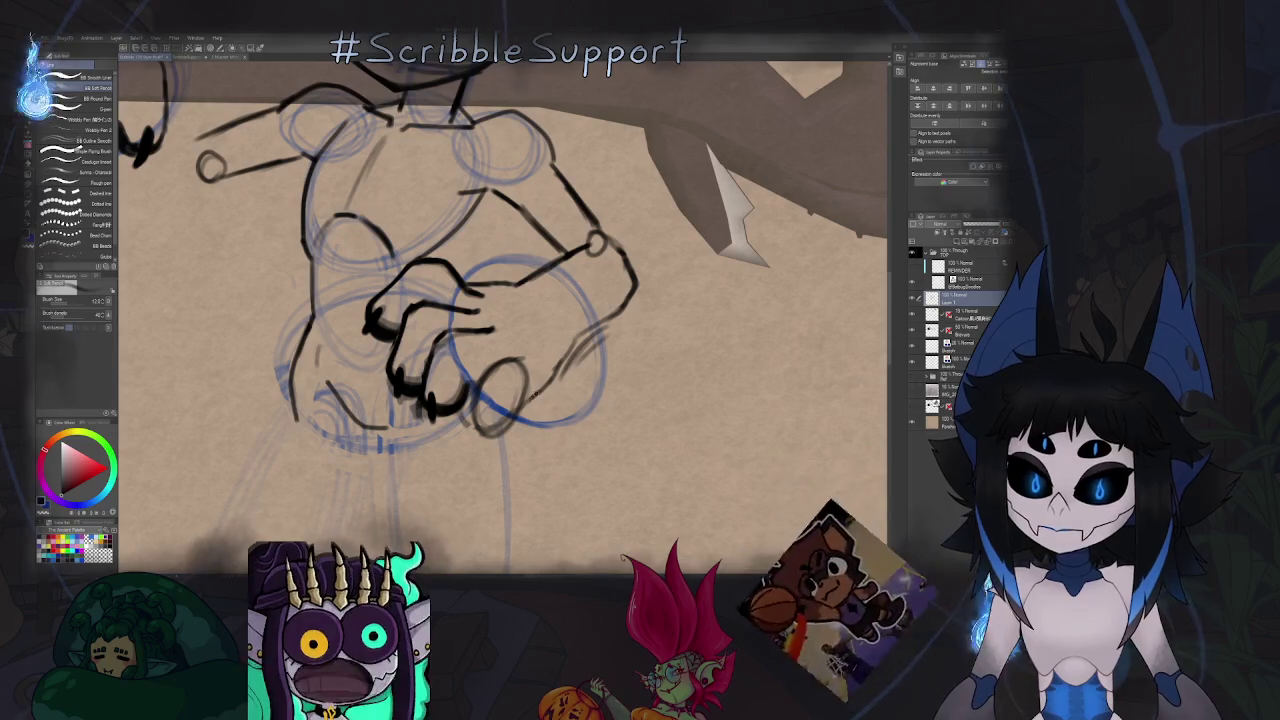
{"action": "key", "text": "ctrl+0"}
{"action": "key", "text": "h"}
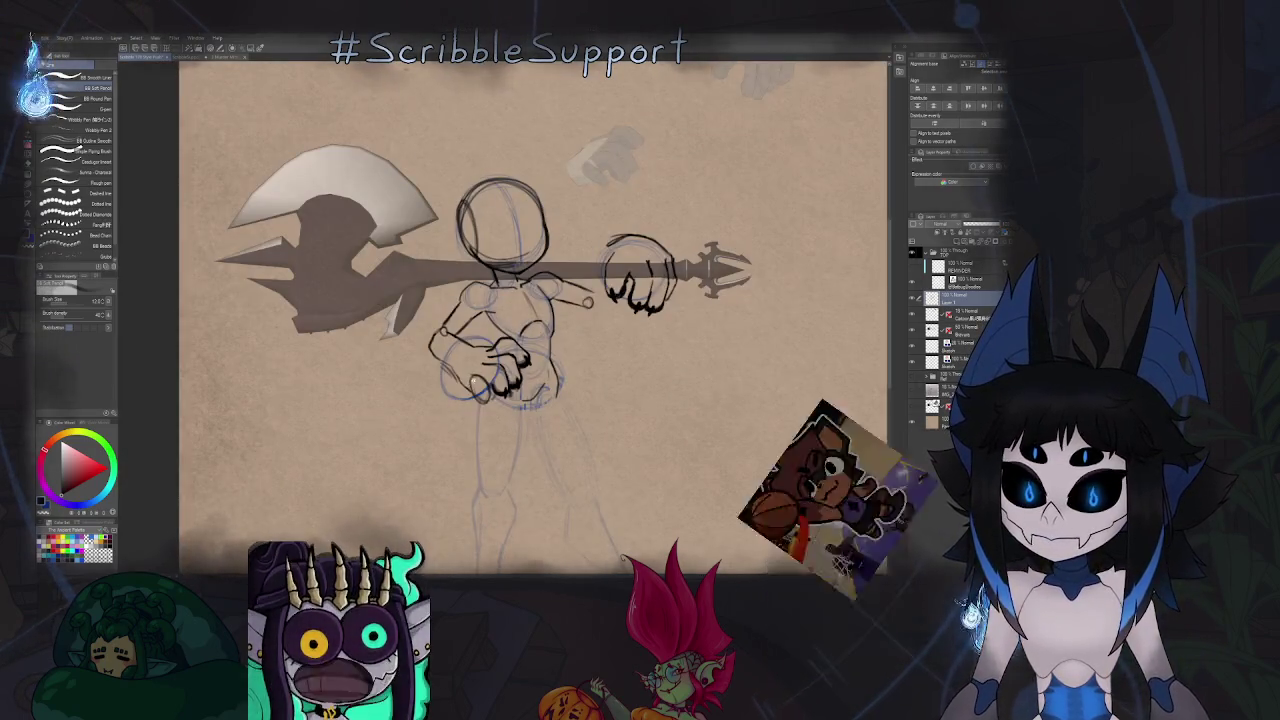
{"action": "scroll", "coordinate": [468, 380], "scroll_direction": "up", "scroll_amount": 3}
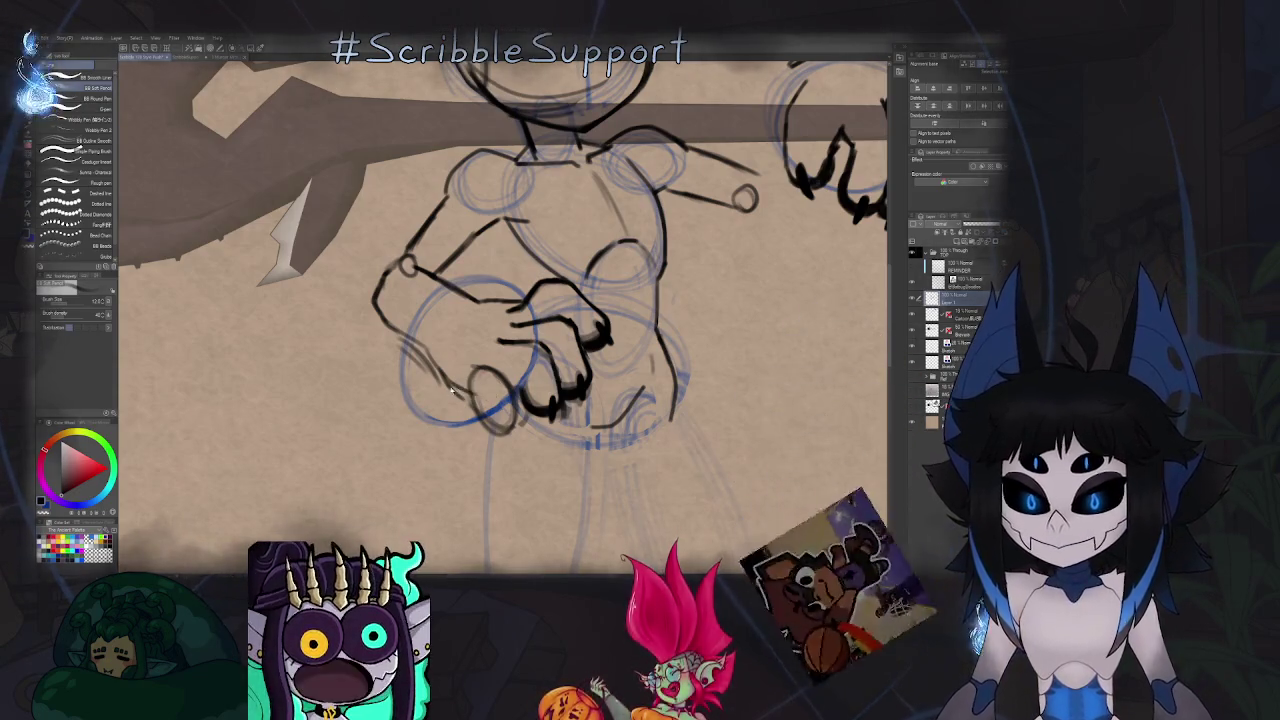
{"action": "key", "text": "e"}
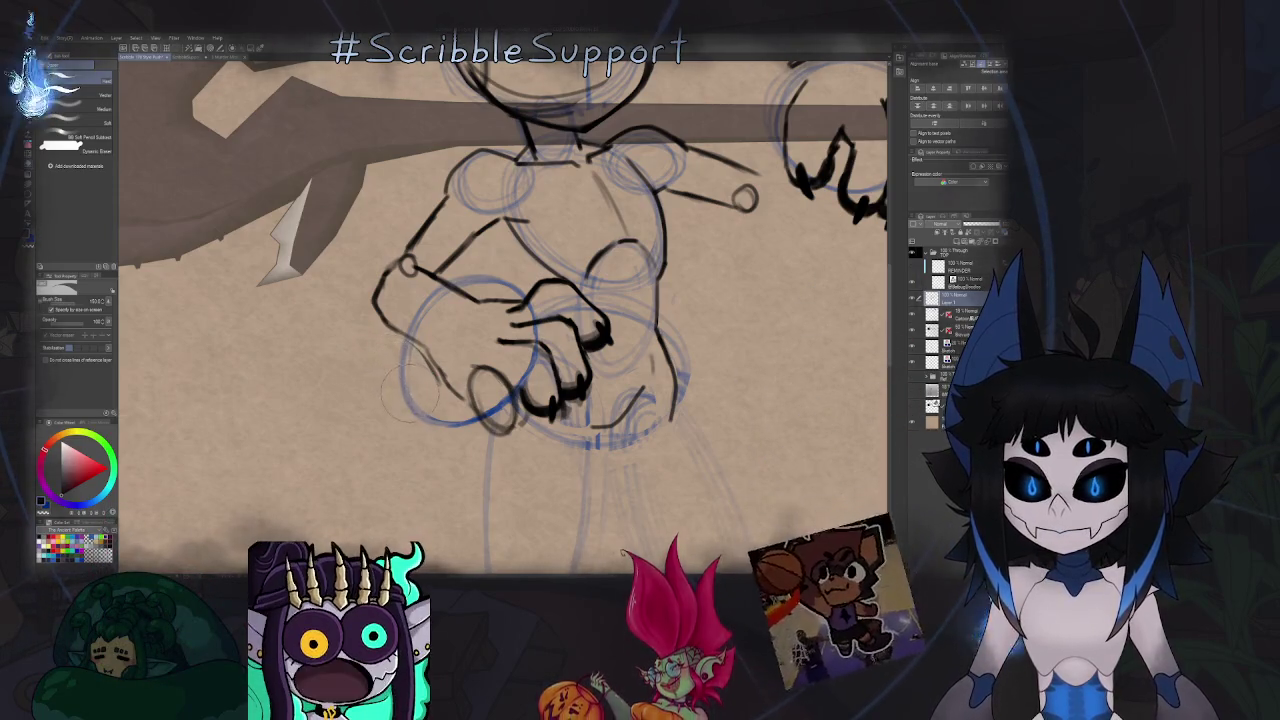
{"action": "key", "text": "p"}
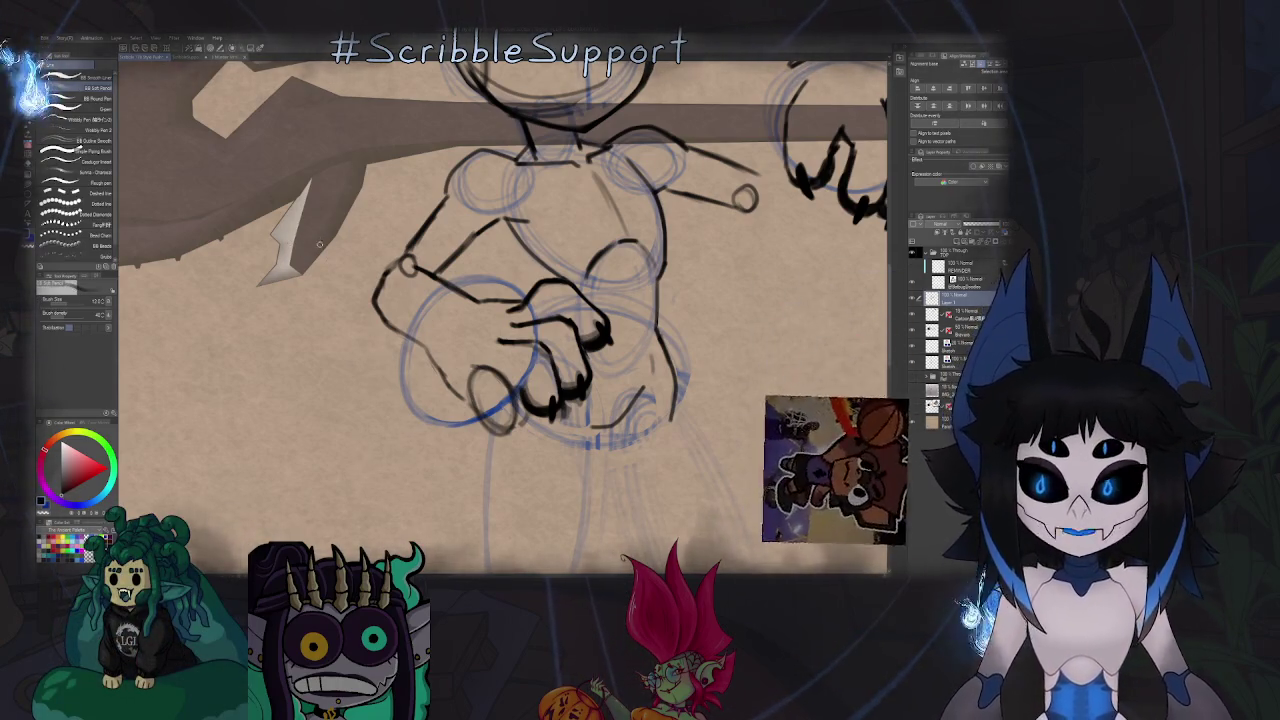
{"action": "key", "text": "ctrl+equal"}
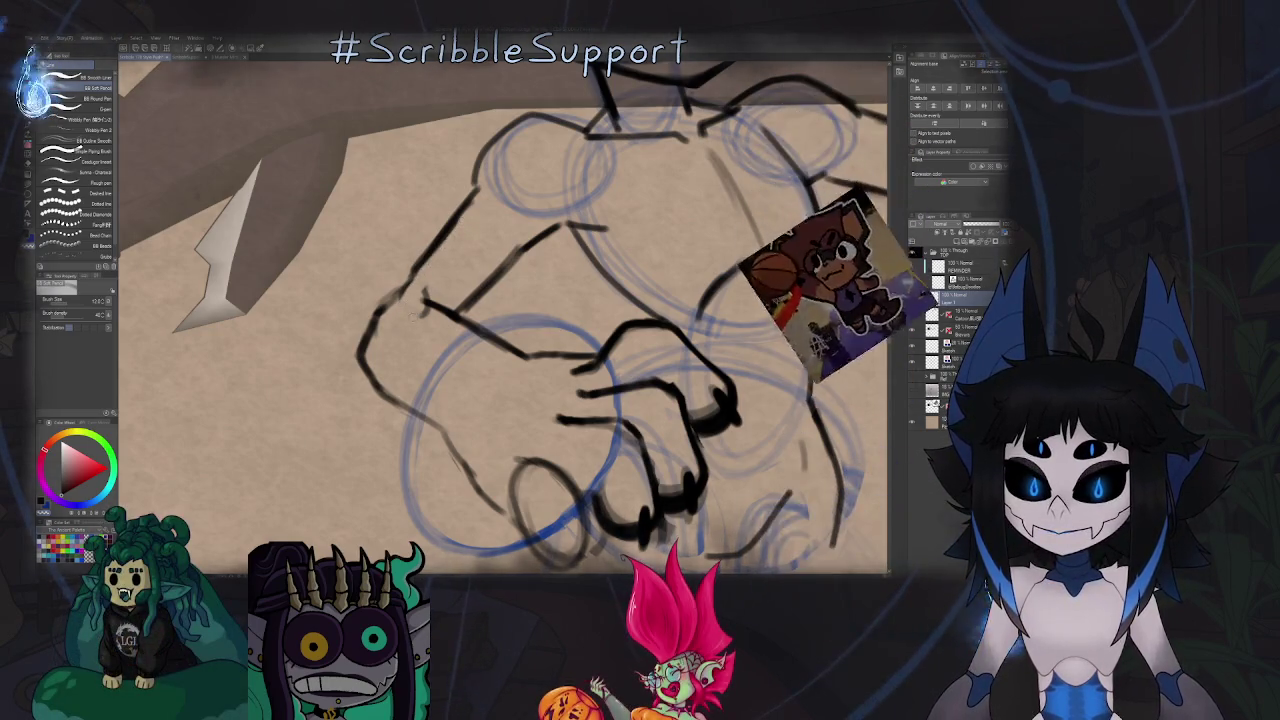
{"action": "key", "text": "e"}
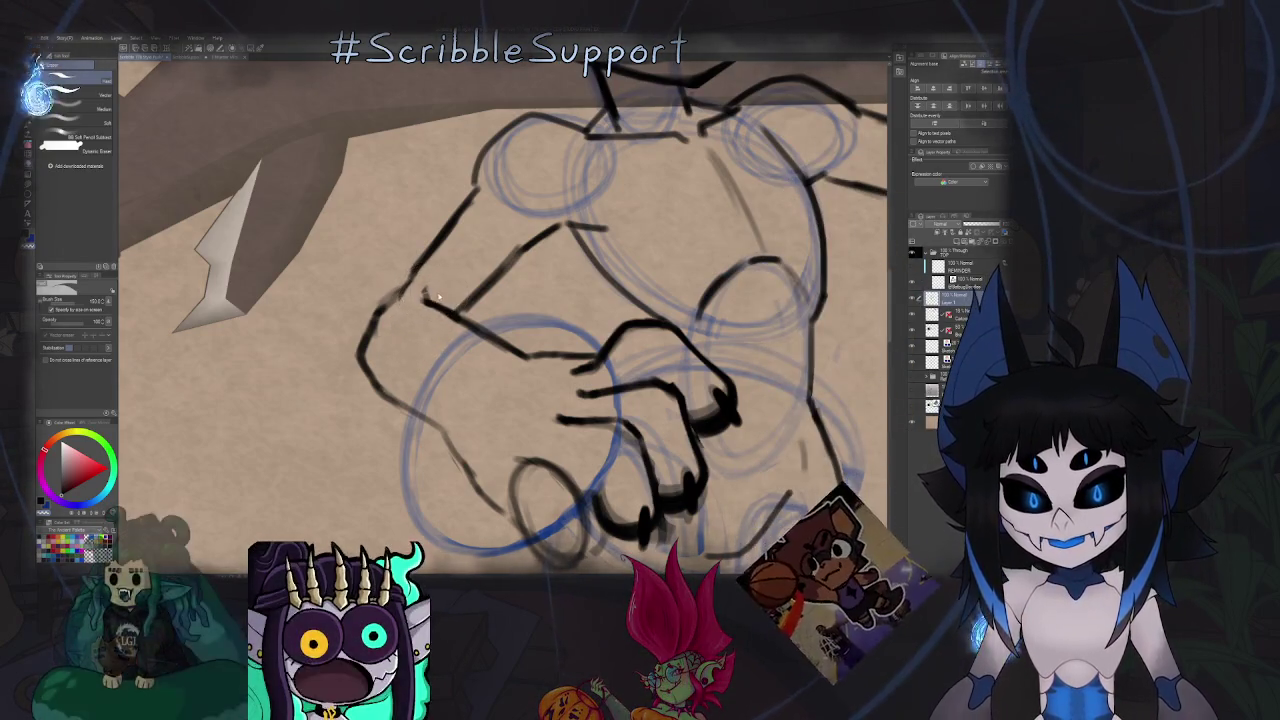
{"action": "scroll", "coordinate": [430, 300], "scroll_direction": "down", "scroll_amount": 2}
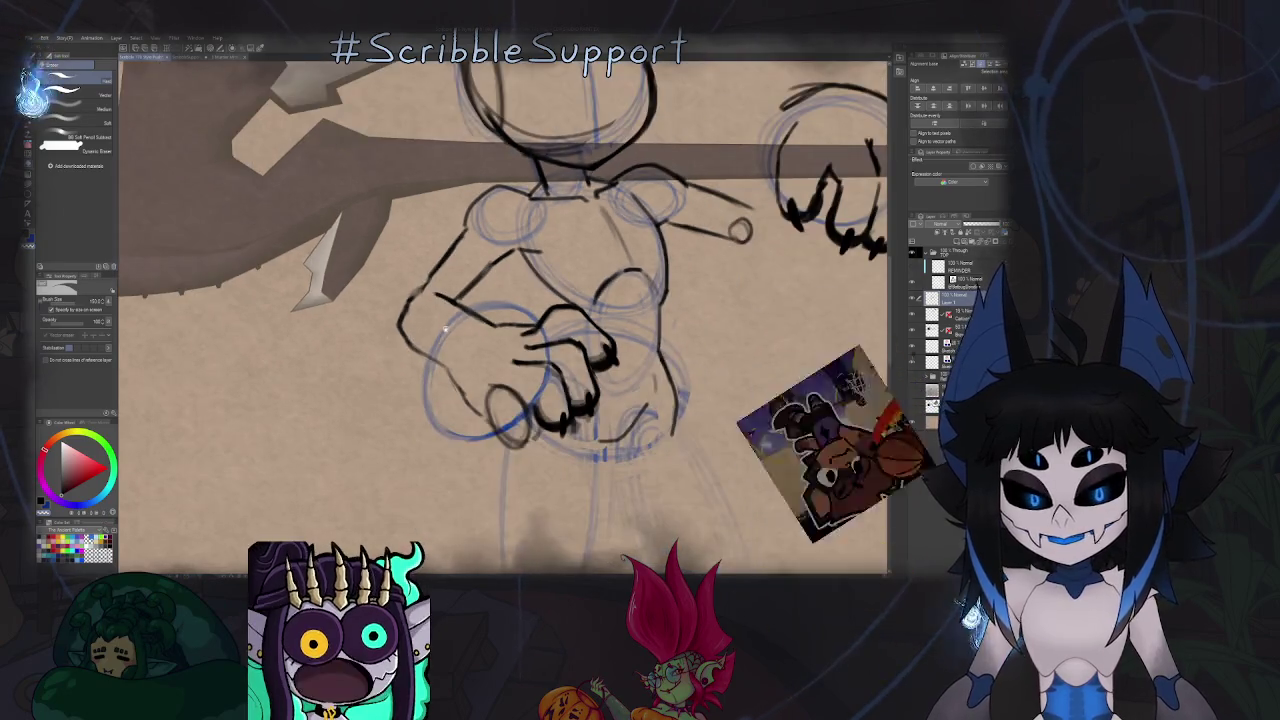
{"action": "key", "text": "p"}
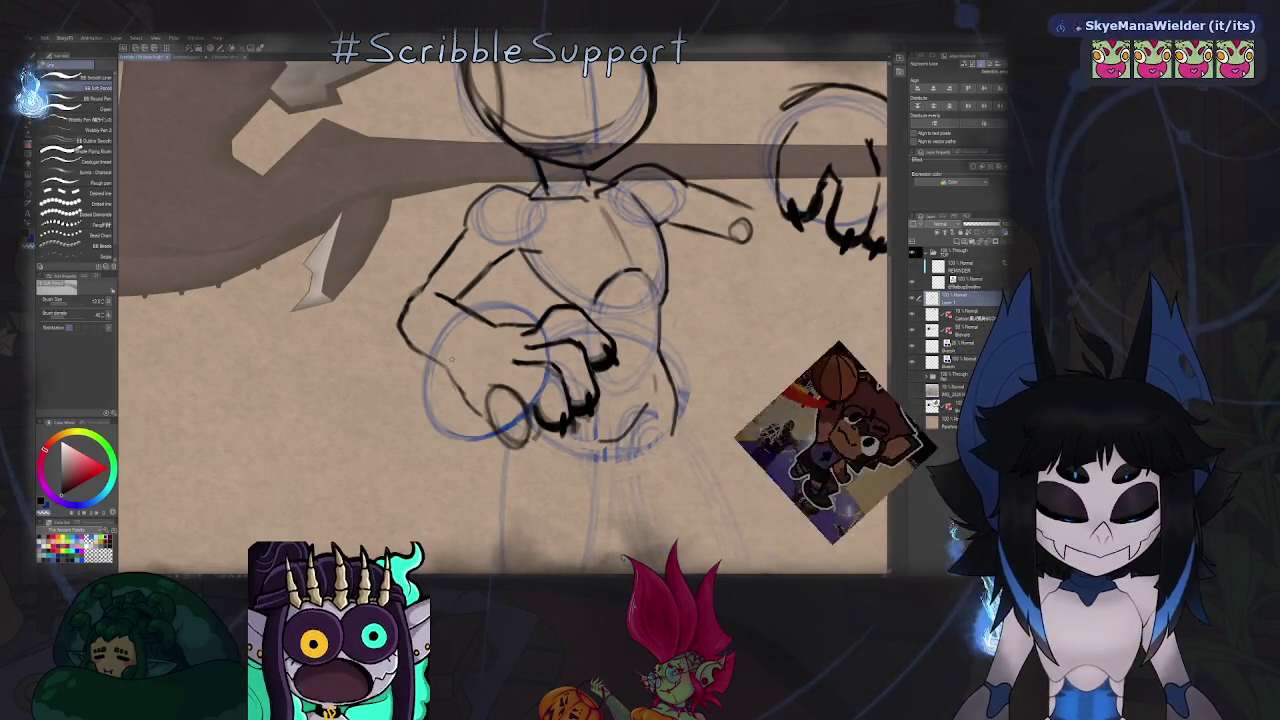
{"action": "scroll", "coordinate": [449, 369], "scroll_direction": "down", "scroll_amount": 3}
{"action": "key", "text": "h"}
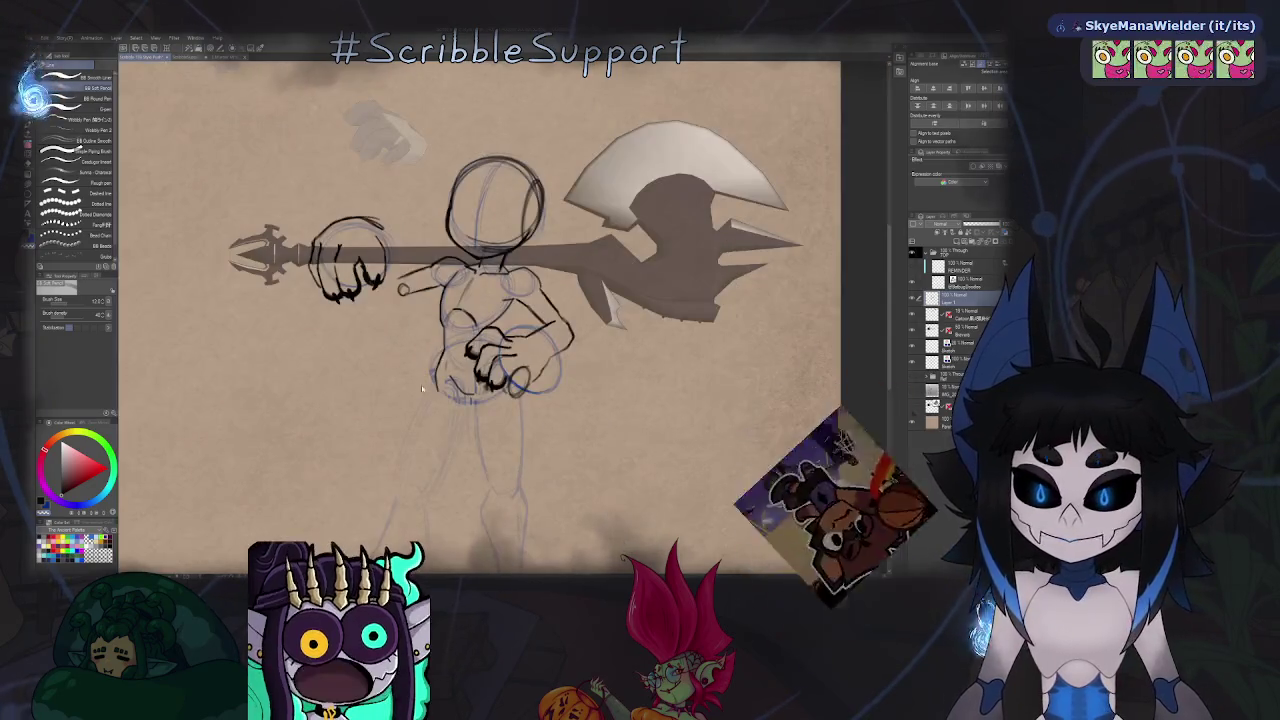
{"action": "scroll", "coordinate": [516, 425], "scroll_direction": "up", "scroll_amount": 2}
{"action": "scroll", "coordinate": [516, 425], "scroll_direction": "up", "scroll_amount": 1}
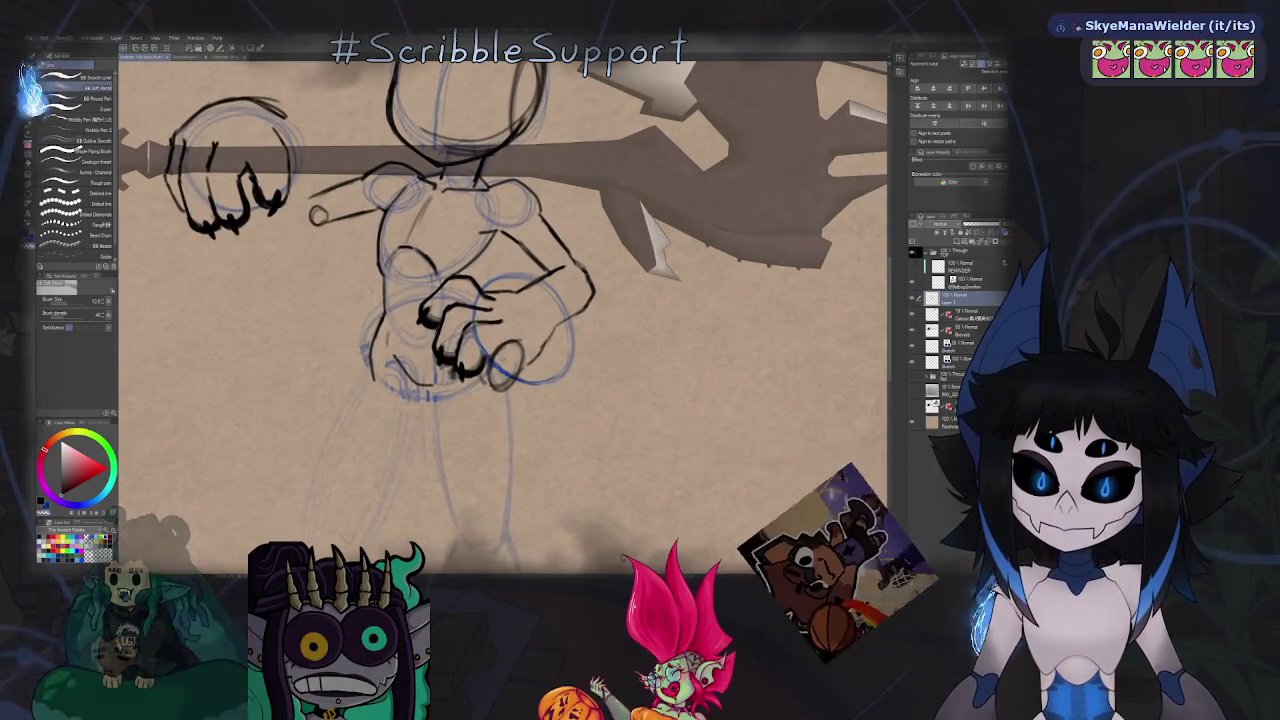
{"action": "scroll", "coordinate": [499, 362], "scroll_direction": "up", "scroll_amount": 2}
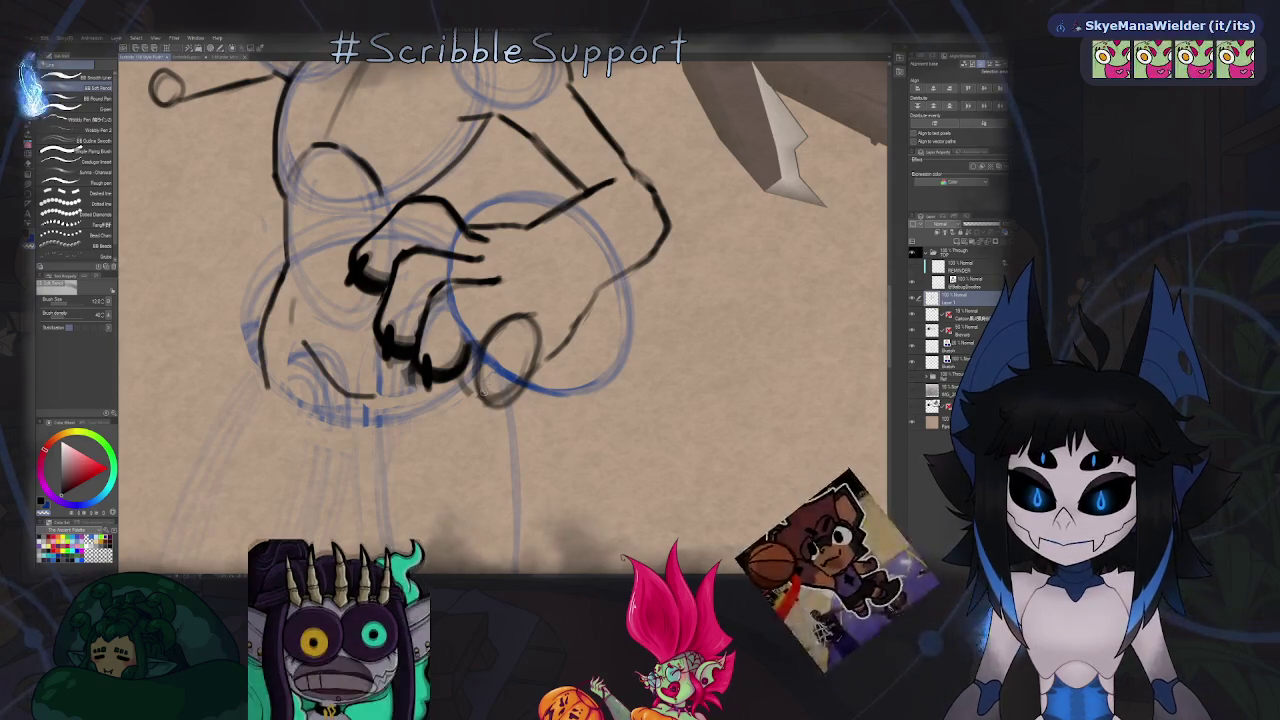
{"action": "key", "text": "m"}
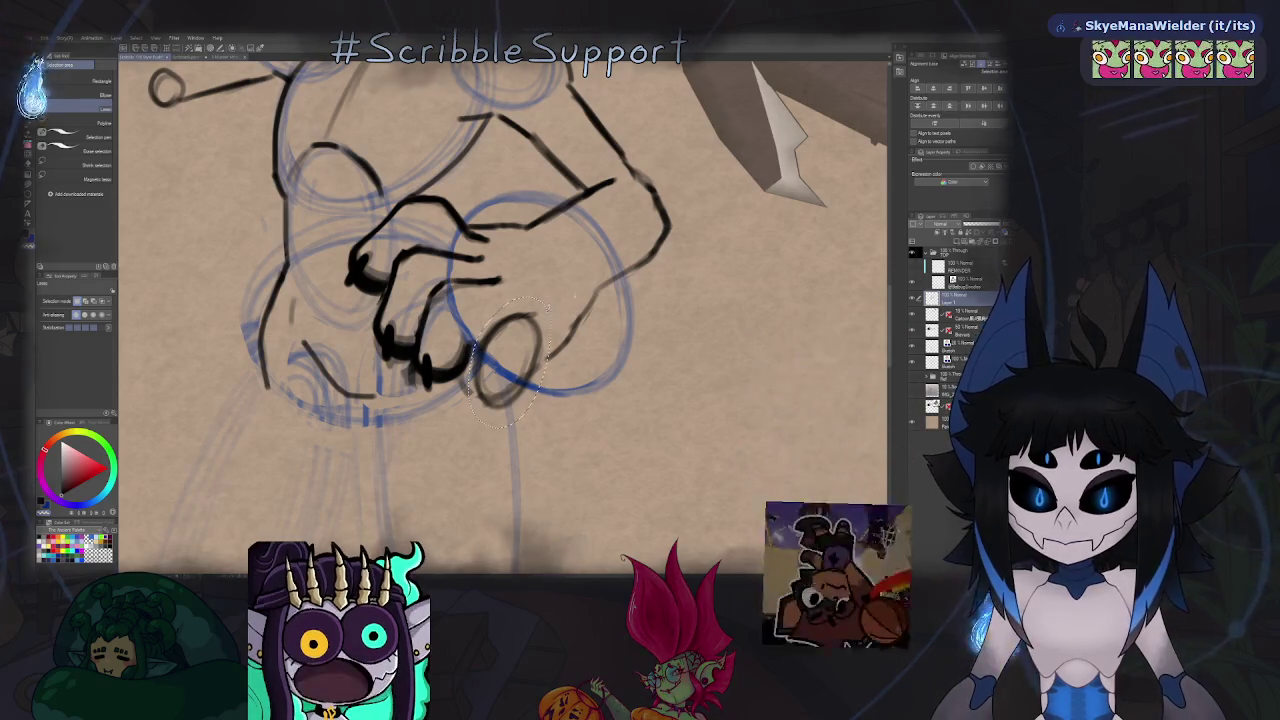
Rotate the small oval at the fist's base clockwise and apply the transform.
{"action": "left_click_drag", "start_coordinate": [518, 286], "coordinate": [541, 295]}
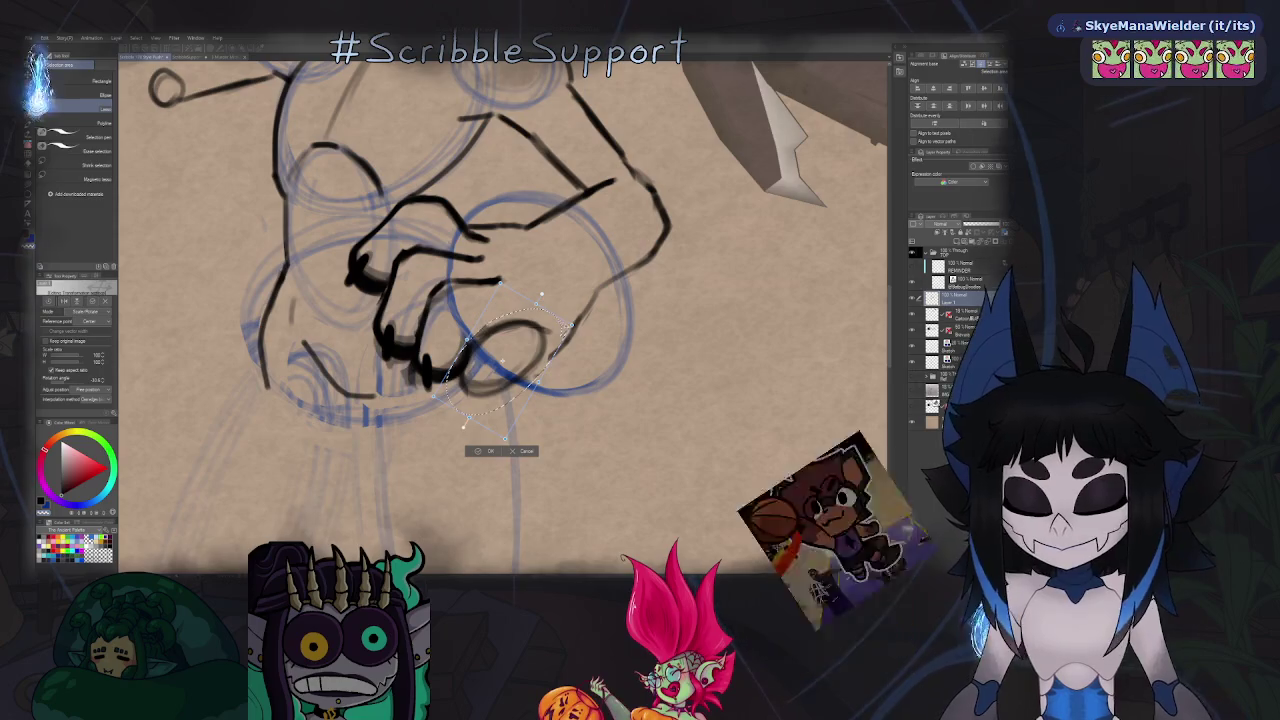
{"action": "key", "text": "Return"}
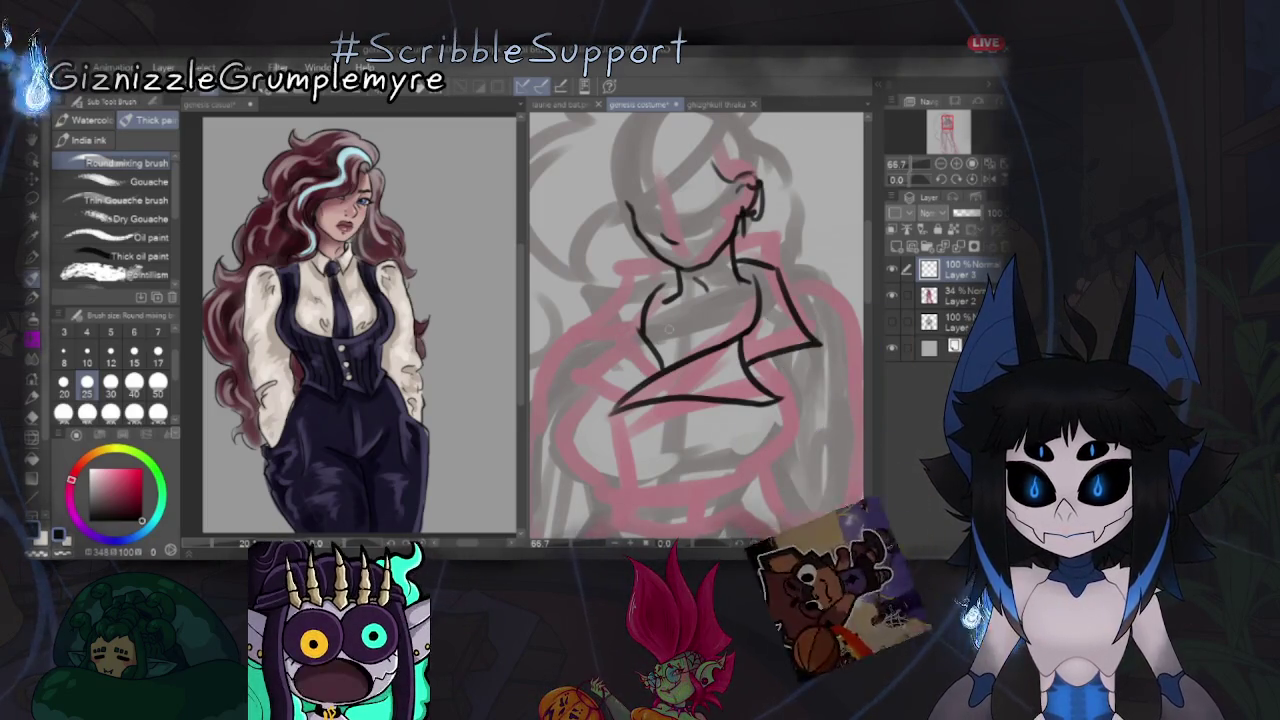
Draw black collar strokes on the woman, briefly checking the zoomed-out pink sketch document.
{"action": "left_click_drag", "start_coordinate": [640, 384], "coordinate": [612, 370]}
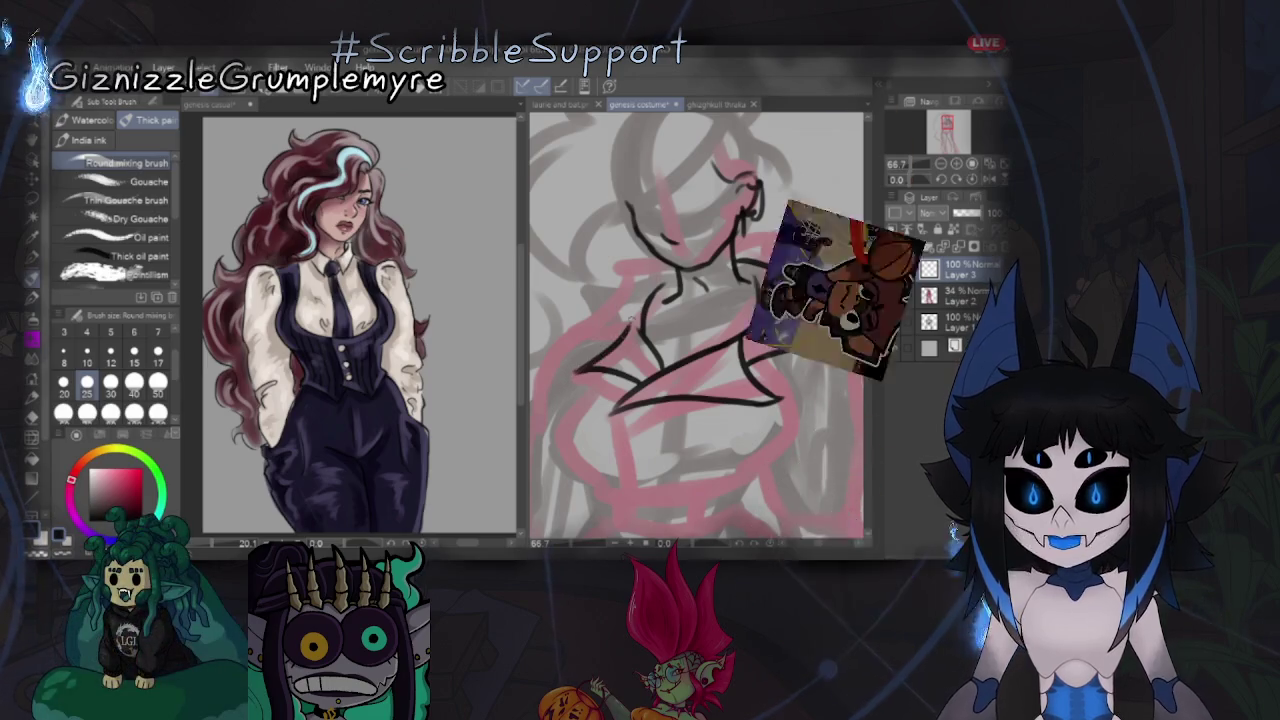
{"action": "left_click_drag", "start_coordinate": [578, 372], "coordinate": [646, 310]}
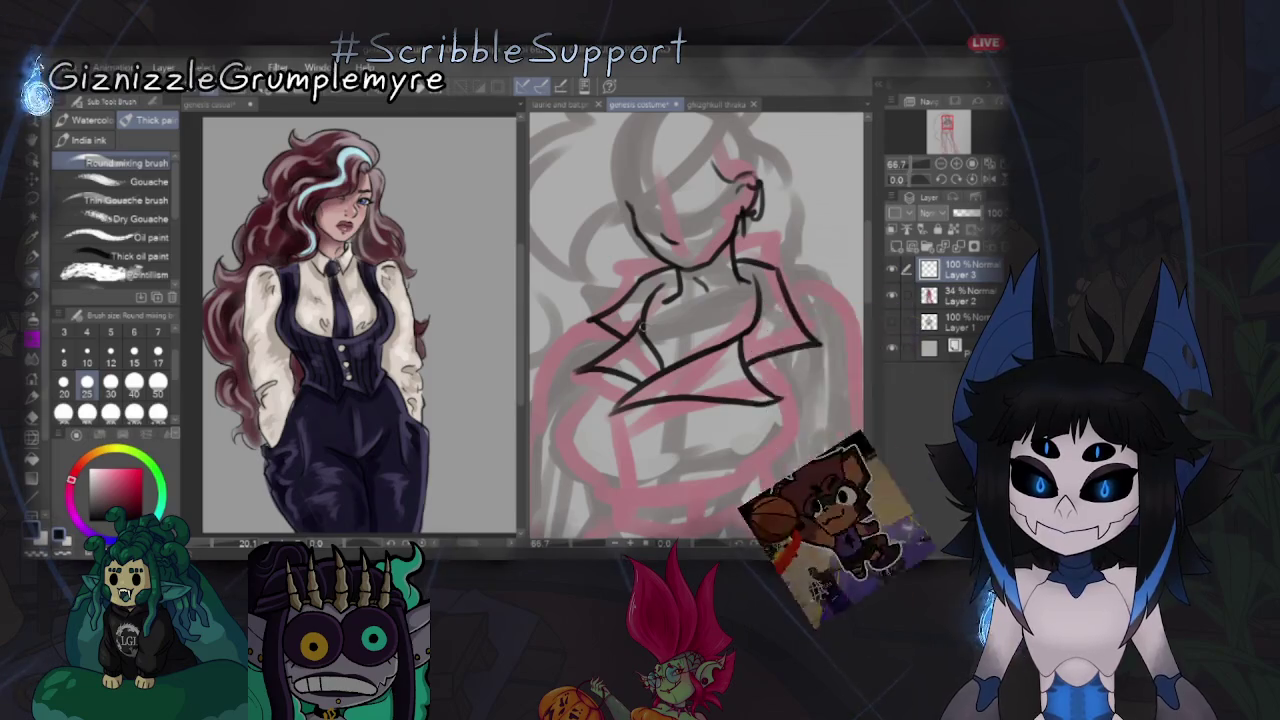
{"action": "key", "text": "ctrl+Tab"}
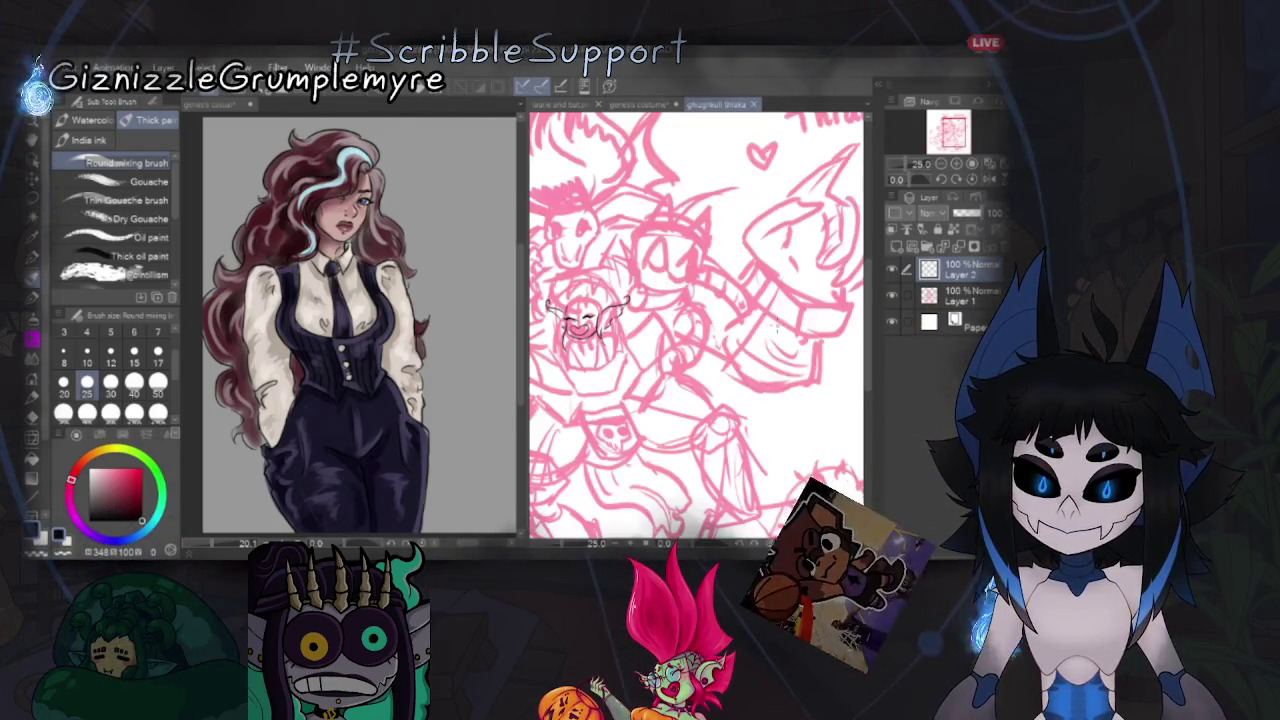
{"action": "key", "text": "ctrl+minus"}
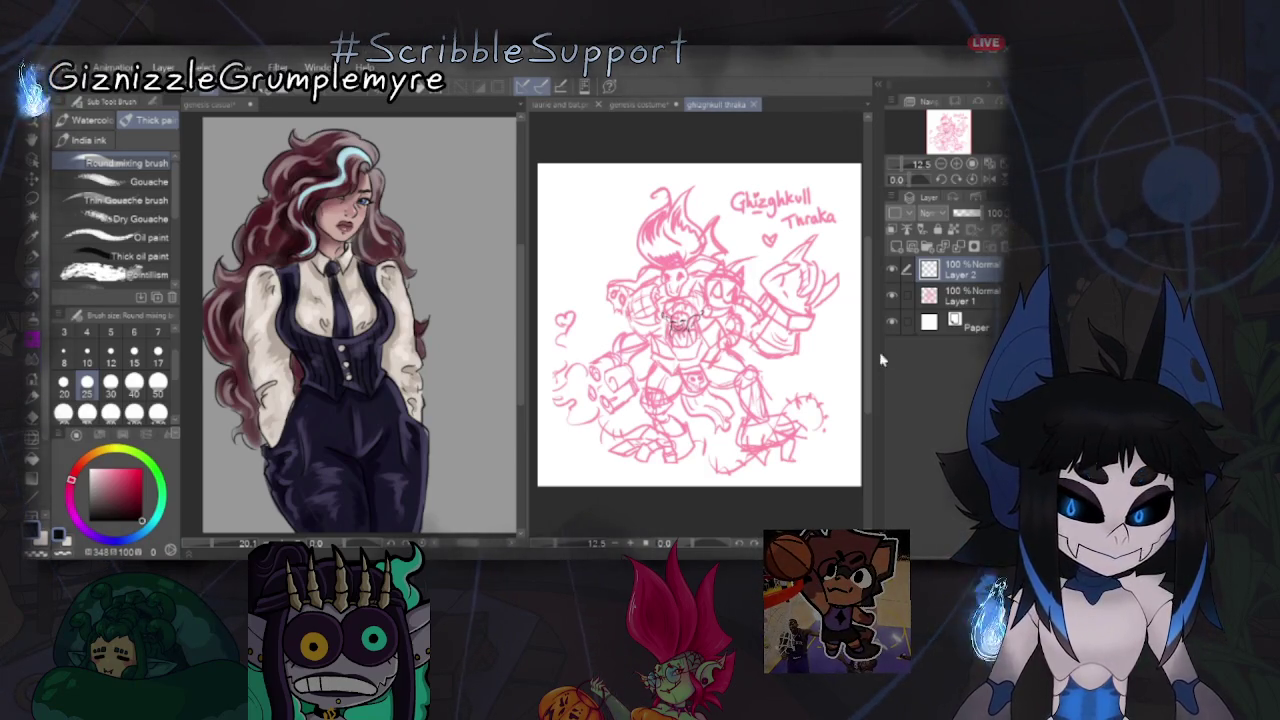
{"action": "left_click", "coordinate": [640, 106]}
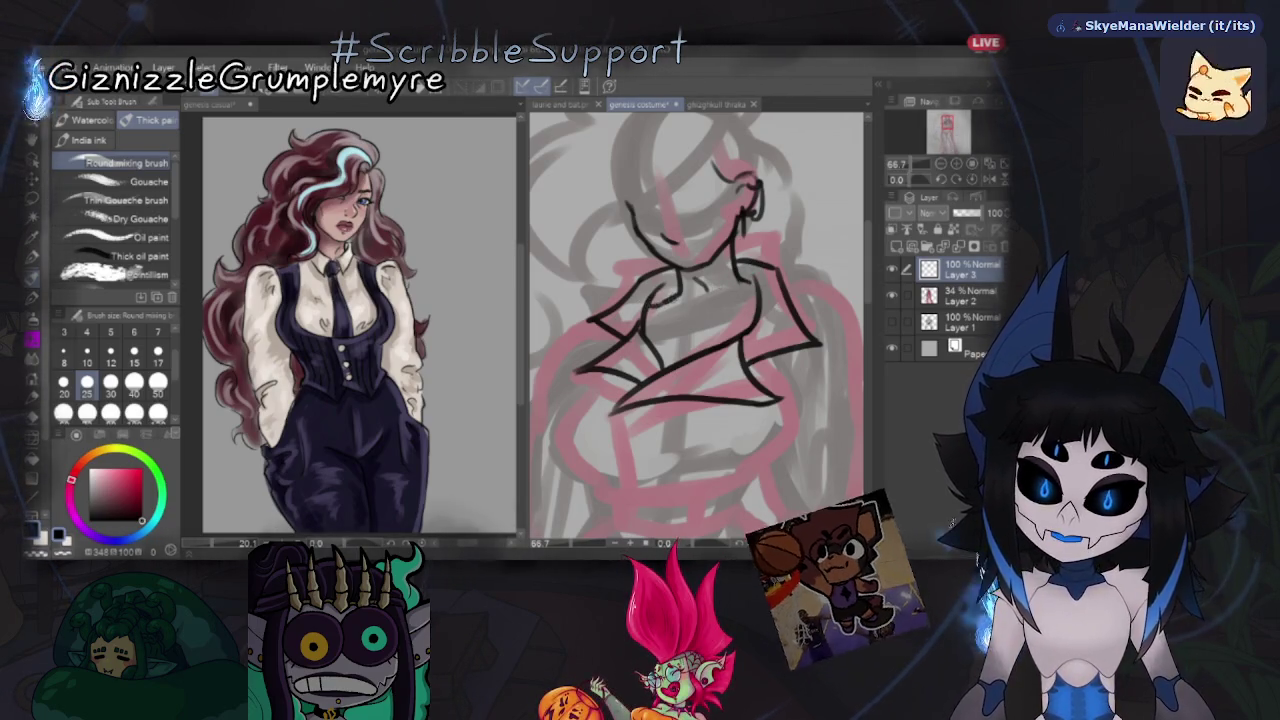
{"action": "left_click_drag", "start_coordinate": [742, 277], "coordinate": [763, 286]}
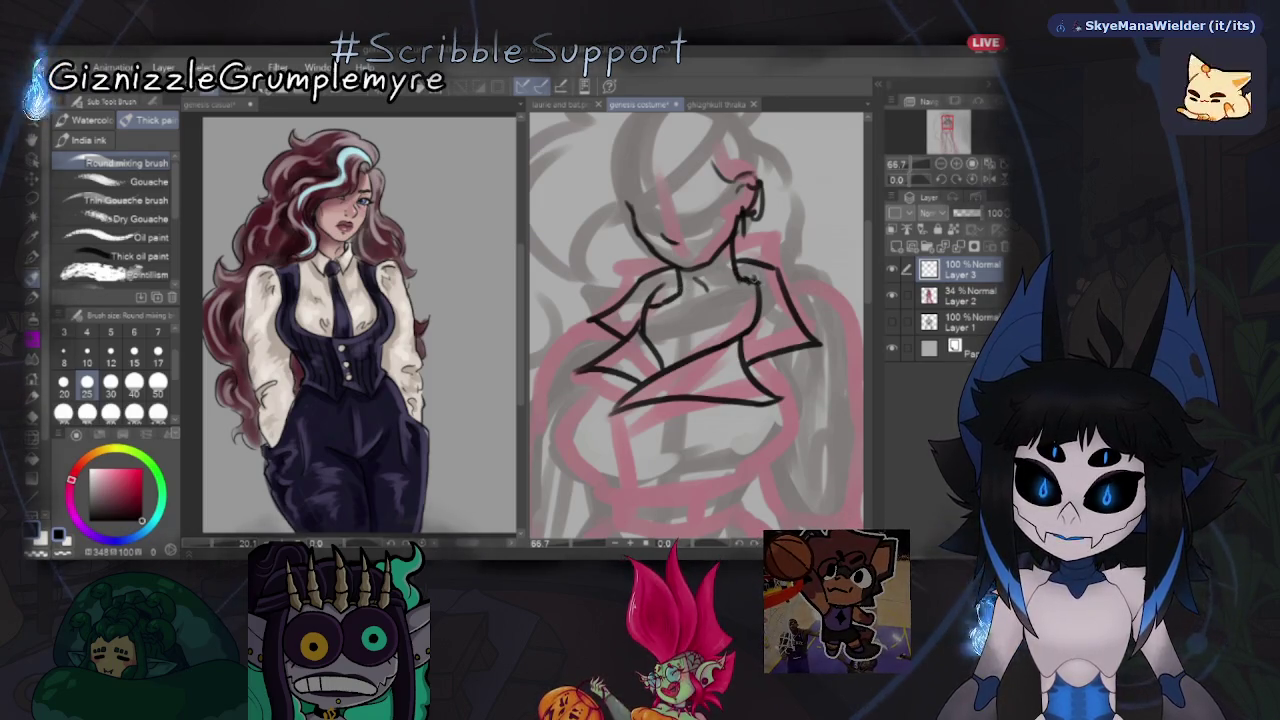
Ink black outlines down the side of the woman's torso.
{"action": "scroll", "coordinate": [688, 414], "scroll_direction": "down", "scroll_amount": 2}
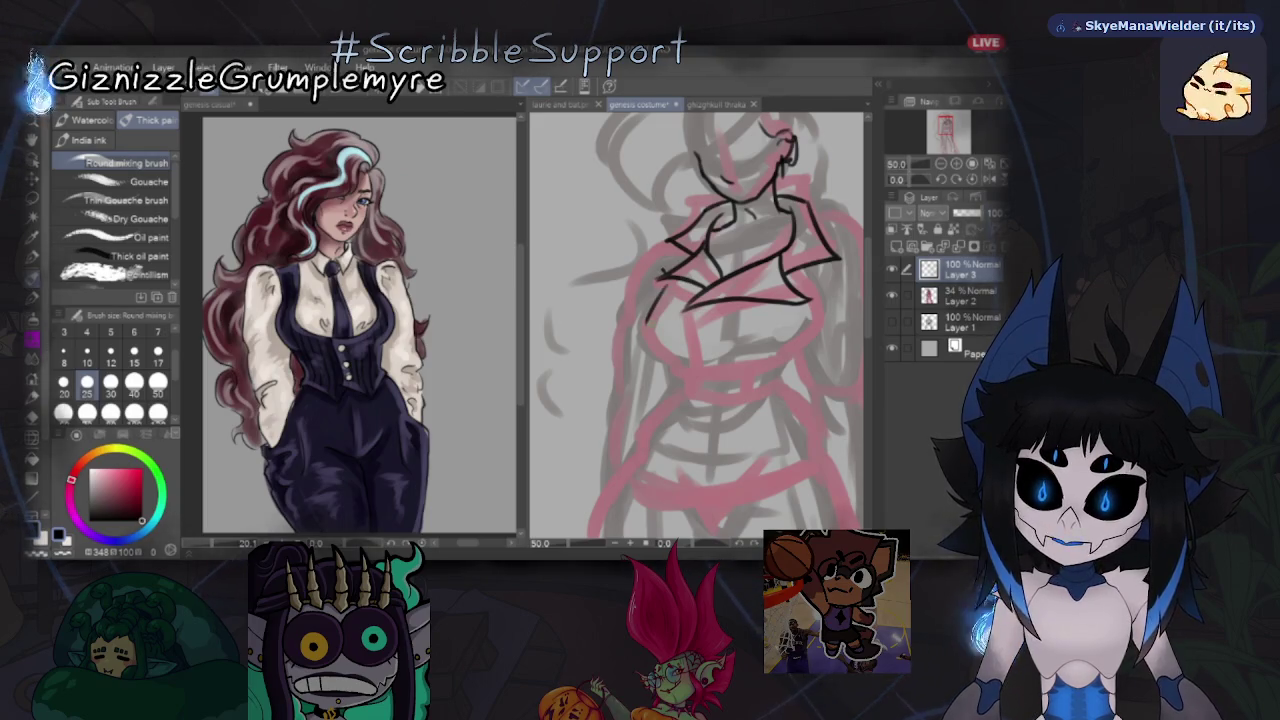
{"action": "left_click_drag", "start_coordinate": [647, 318], "coordinate": [676, 366]}
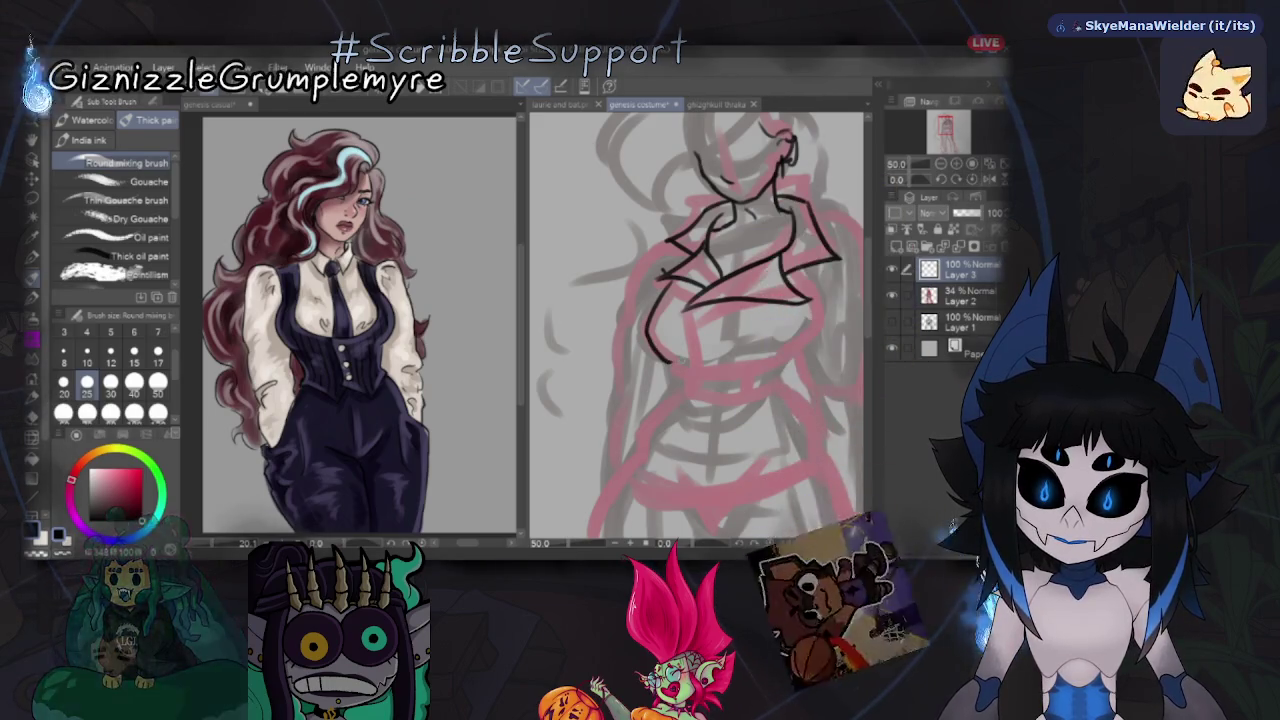
{"action": "left_click_drag", "start_coordinate": [670, 281], "coordinate": [664, 356]}
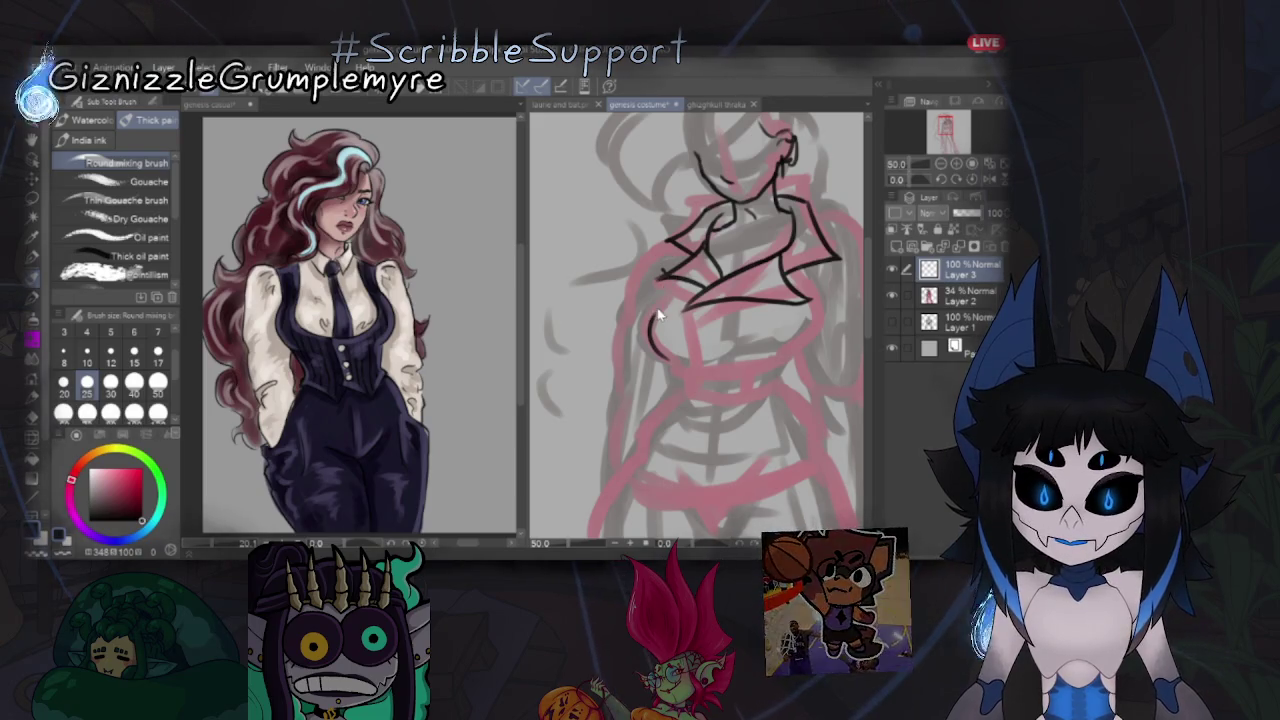
{"action": "scroll", "coordinate": [811, 265], "scroll_direction": "down", "scroll_amount": 2}
{"action": "scroll", "coordinate": [790, 275], "scroll_direction": "up", "scroll_amount": 1}
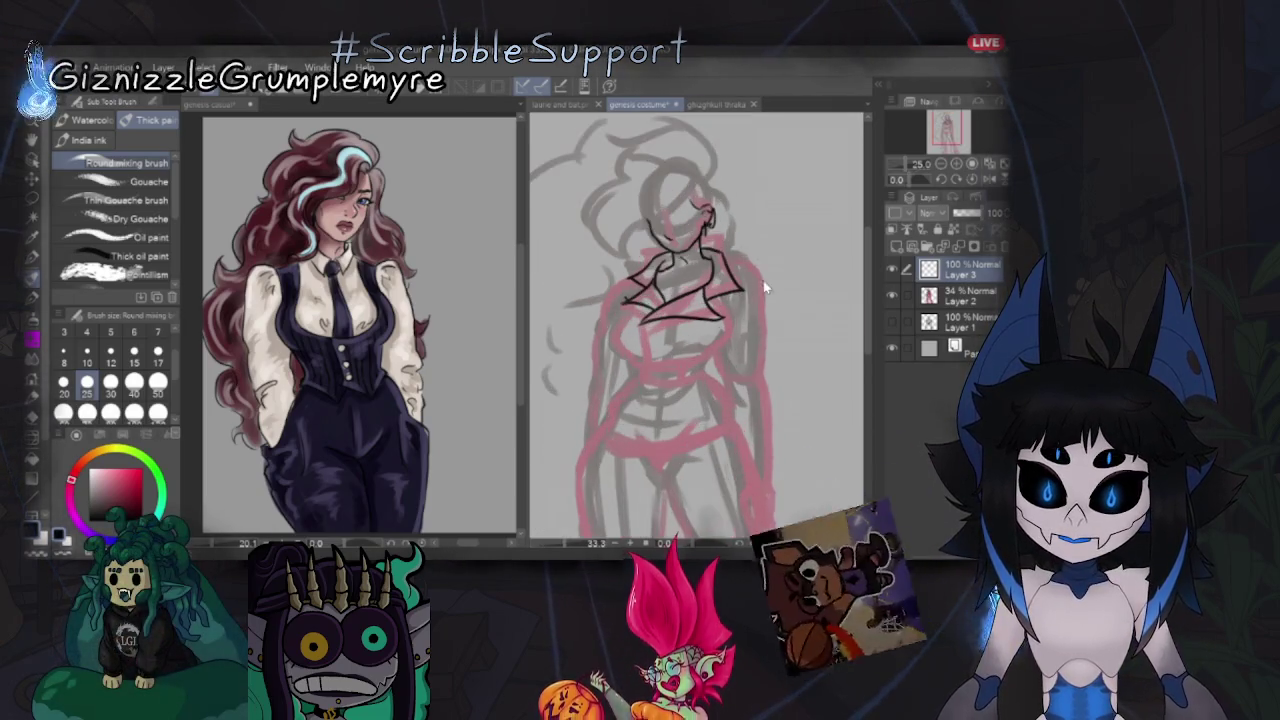
{"action": "scroll", "coordinate": [760, 292], "scroll_direction": "up", "scroll_amount": 1}
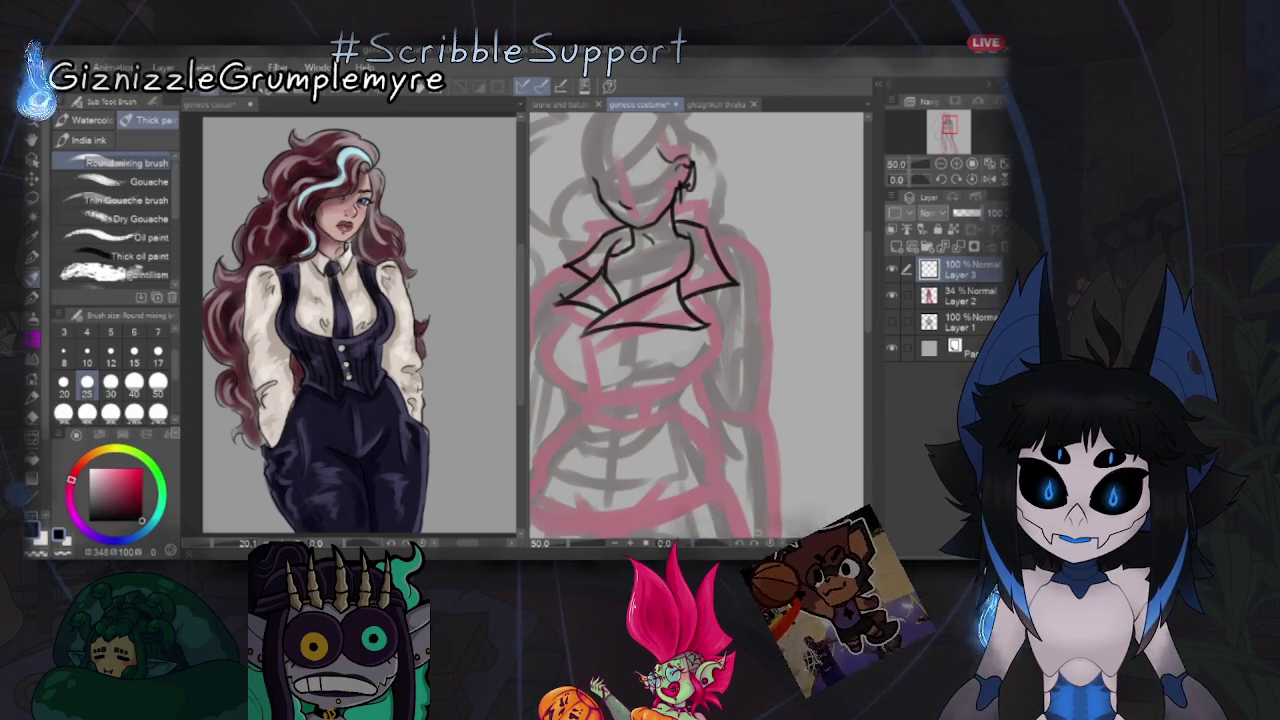
{"action": "left_click_drag", "start_coordinate": [700, 320], "coordinate": [748, 325]}
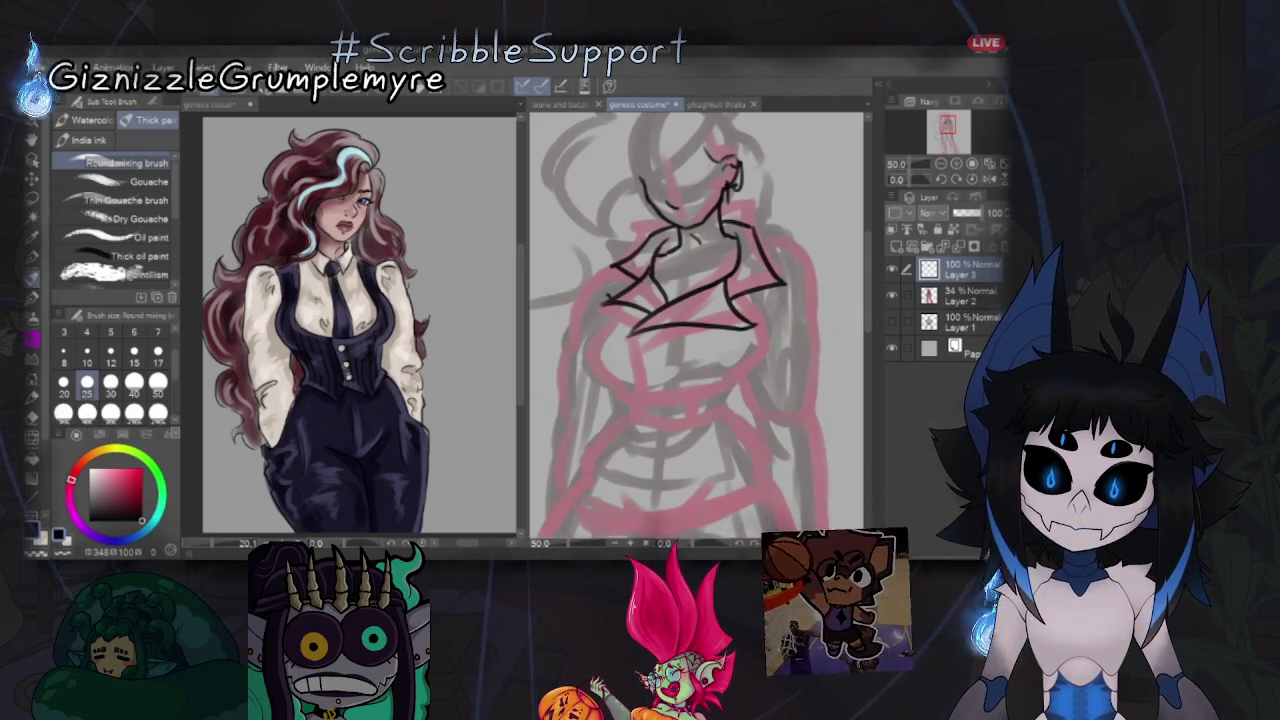
Add a side stroke and the left chest curve, flipping the view horizontally to check.
{"action": "left_click", "coordinate": [990, 183]}
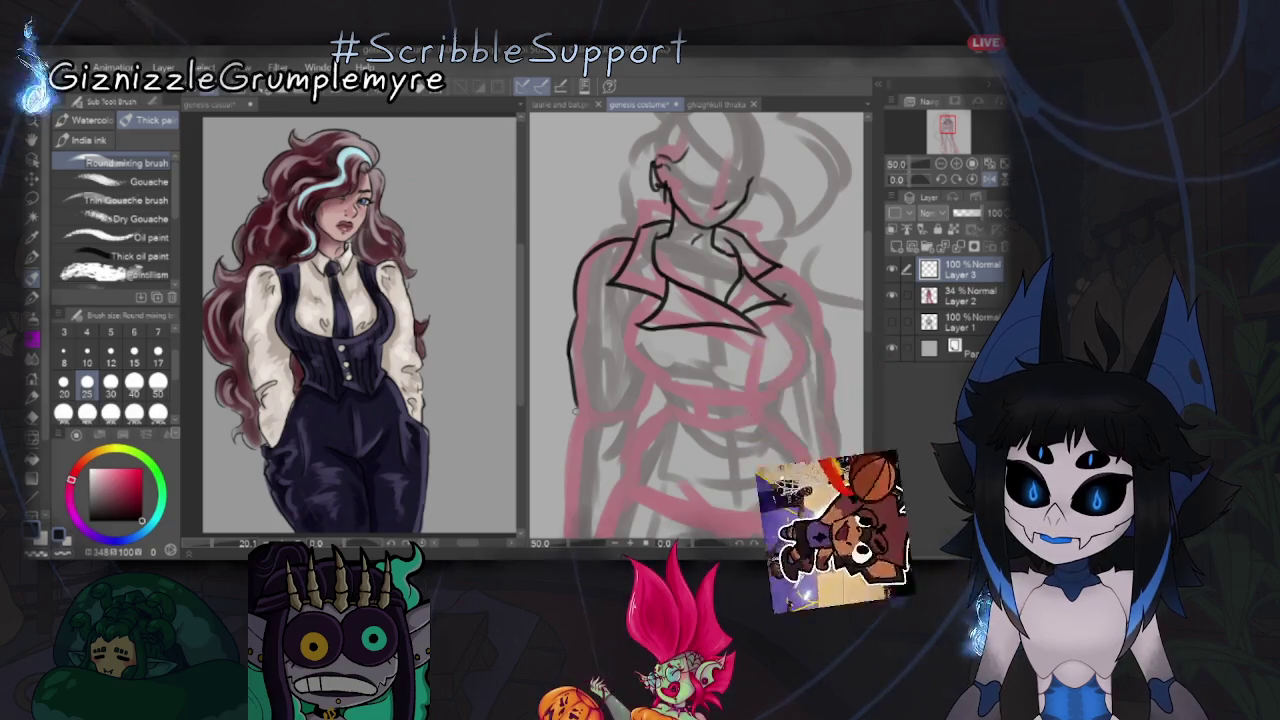
{"action": "scroll", "coordinate": [868, 341], "scroll_direction": "down", "scroll_amount": 2}
{"action": "scroll", "coordinate": [868, 341], "scroll_direction": "down", "scroll_amount": 1}
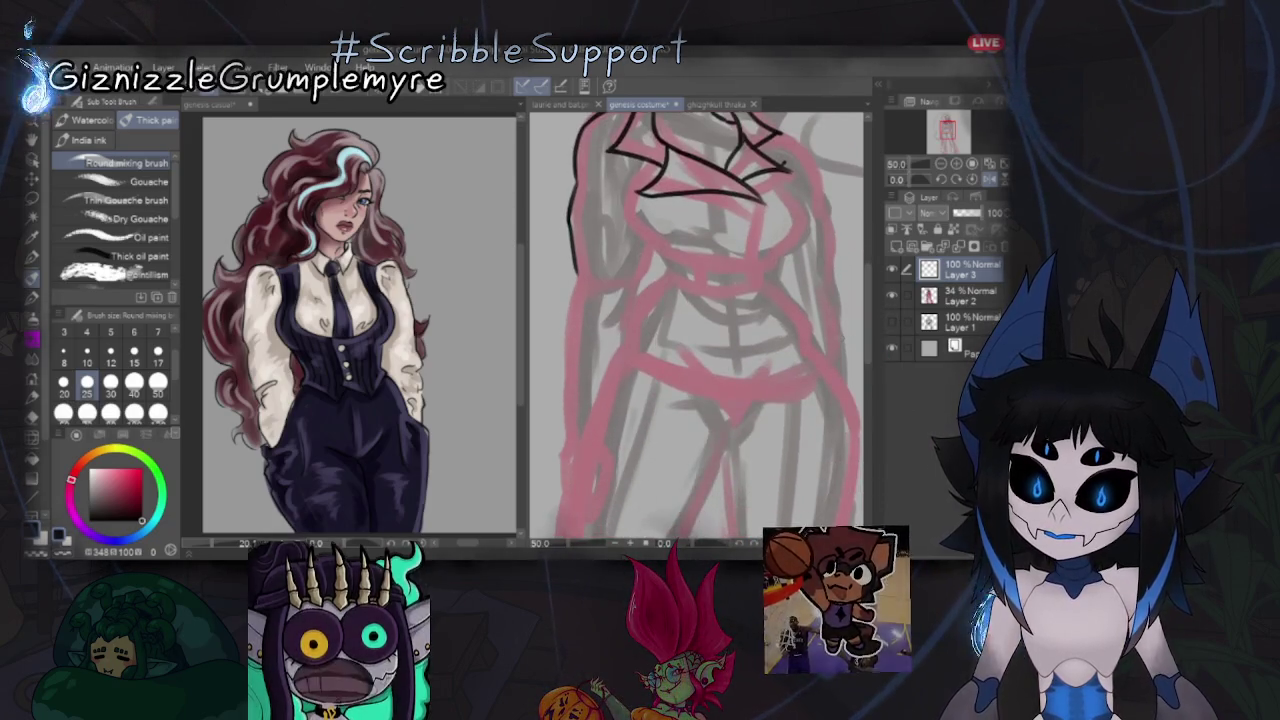
{"action": "left_click_drag", "start_coordinate": [637, 285], "coordinate": [635, 320]}
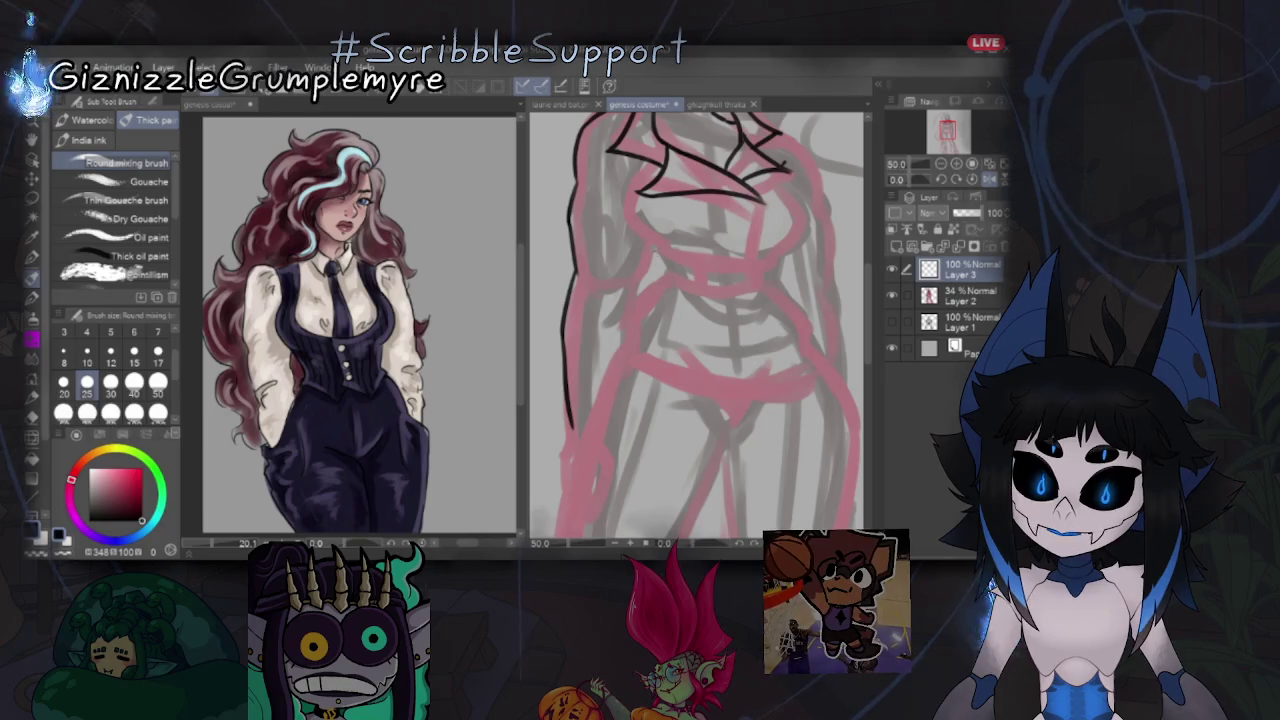
{"action": "left_click", "coordinate": [993, 181]}
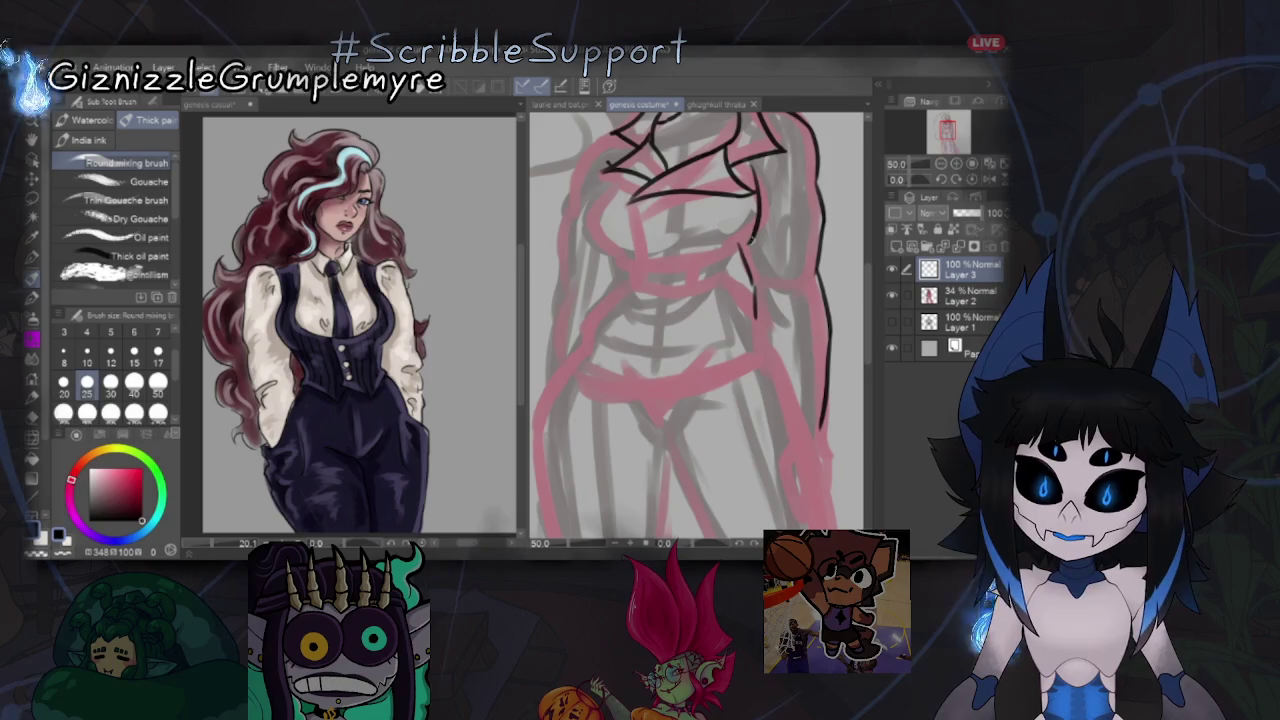
{"action": "left_click_drag", "start_coordinate": [608, 163], "coordinate": [622, 255]}
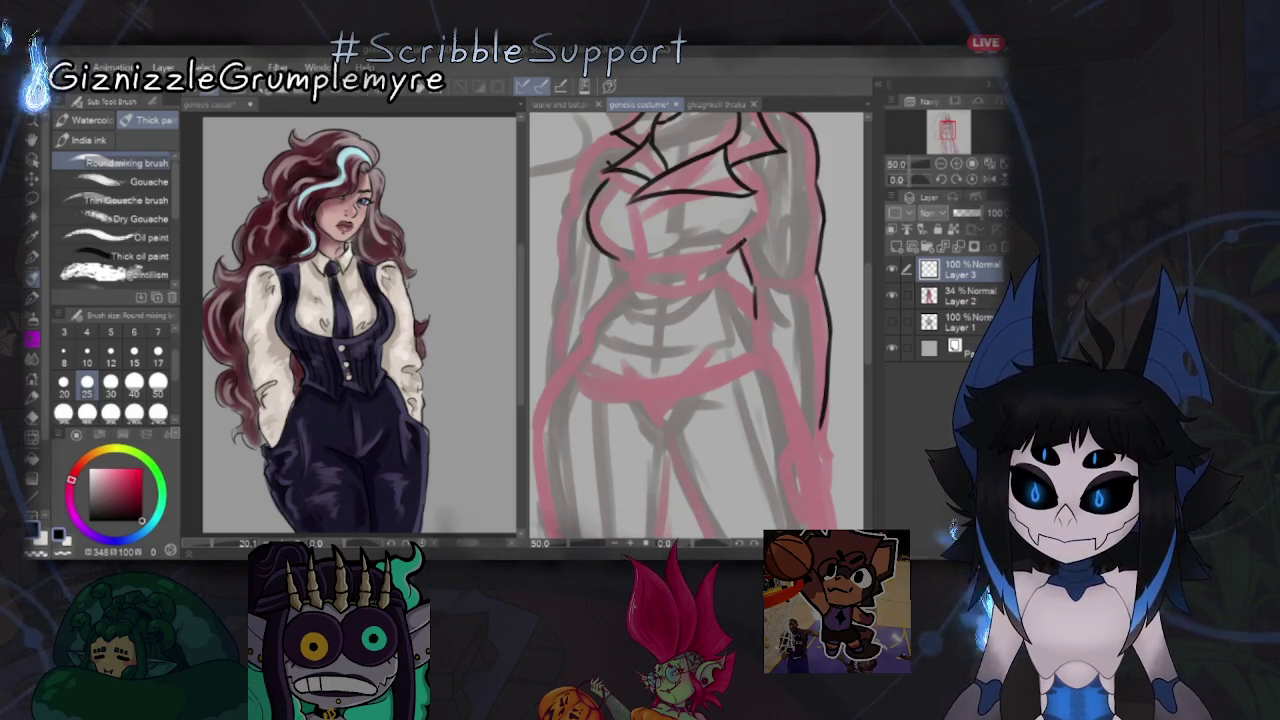
{"action": "key", "text": "h"}
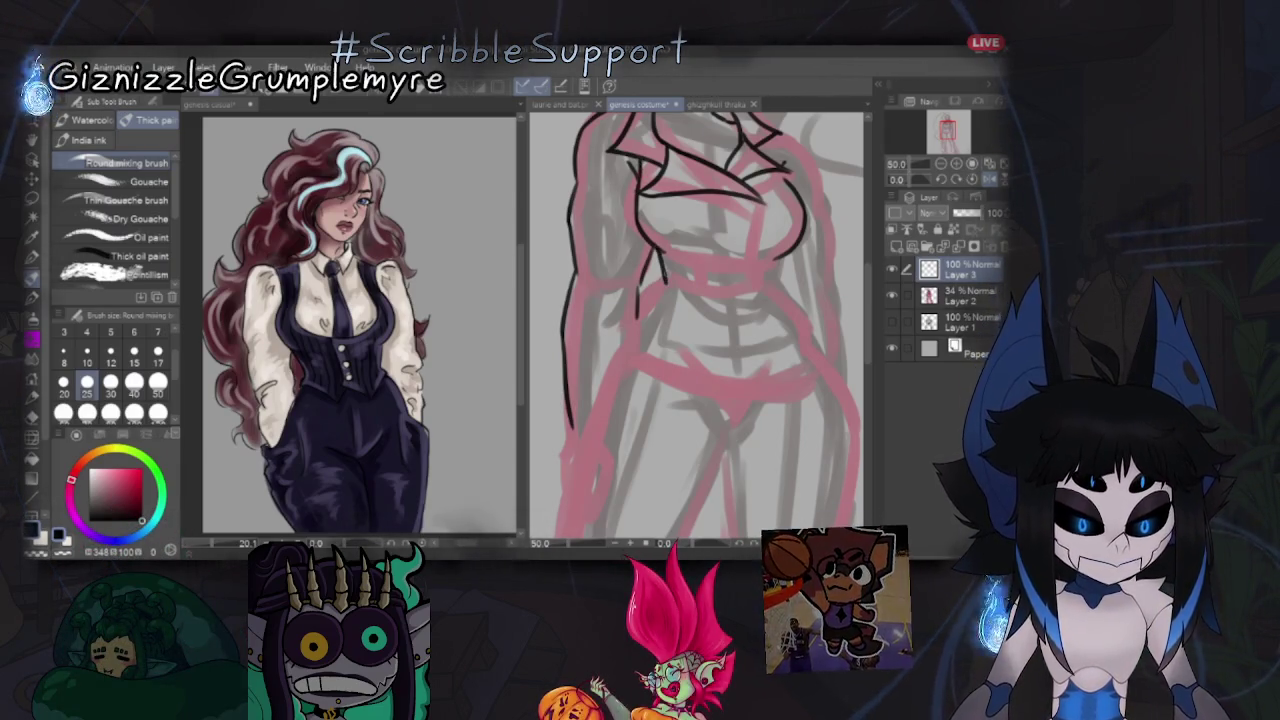
{"action": "key", "text": "h"}
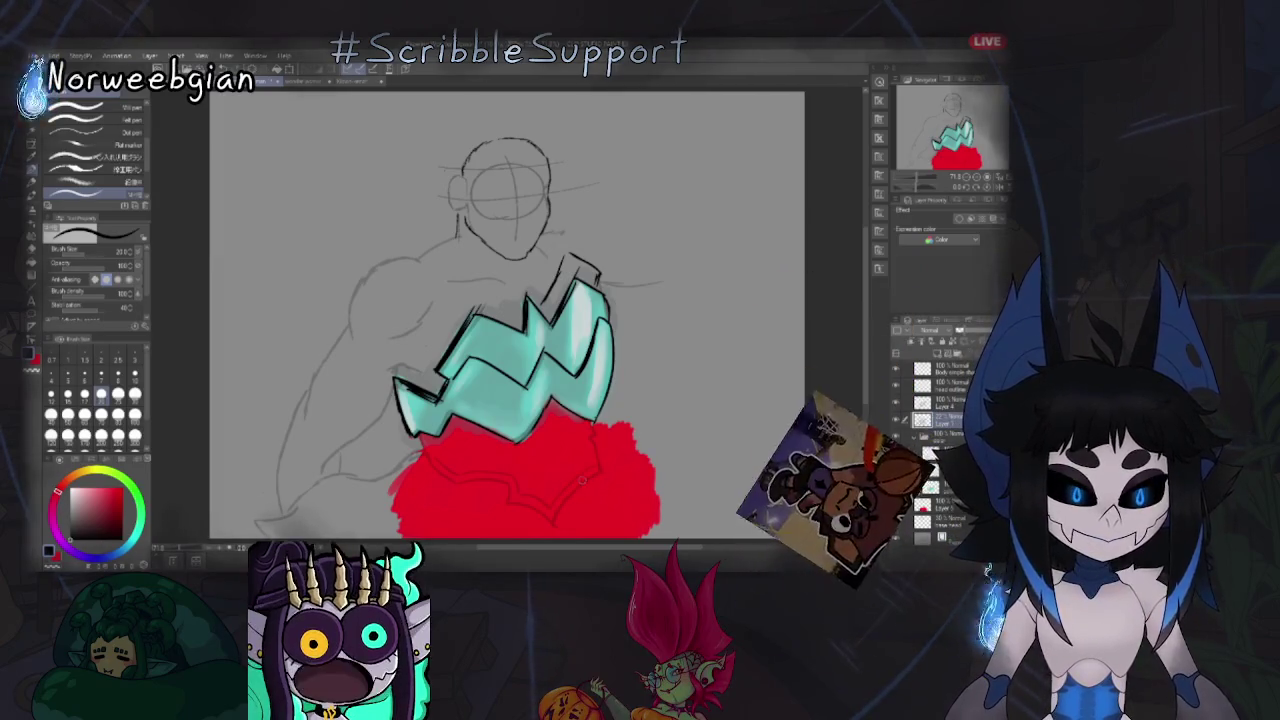
Expand the layer folder in the Layers panel to show its nested layers.
{"action": "left_click", "coordinate": [914, 436]}
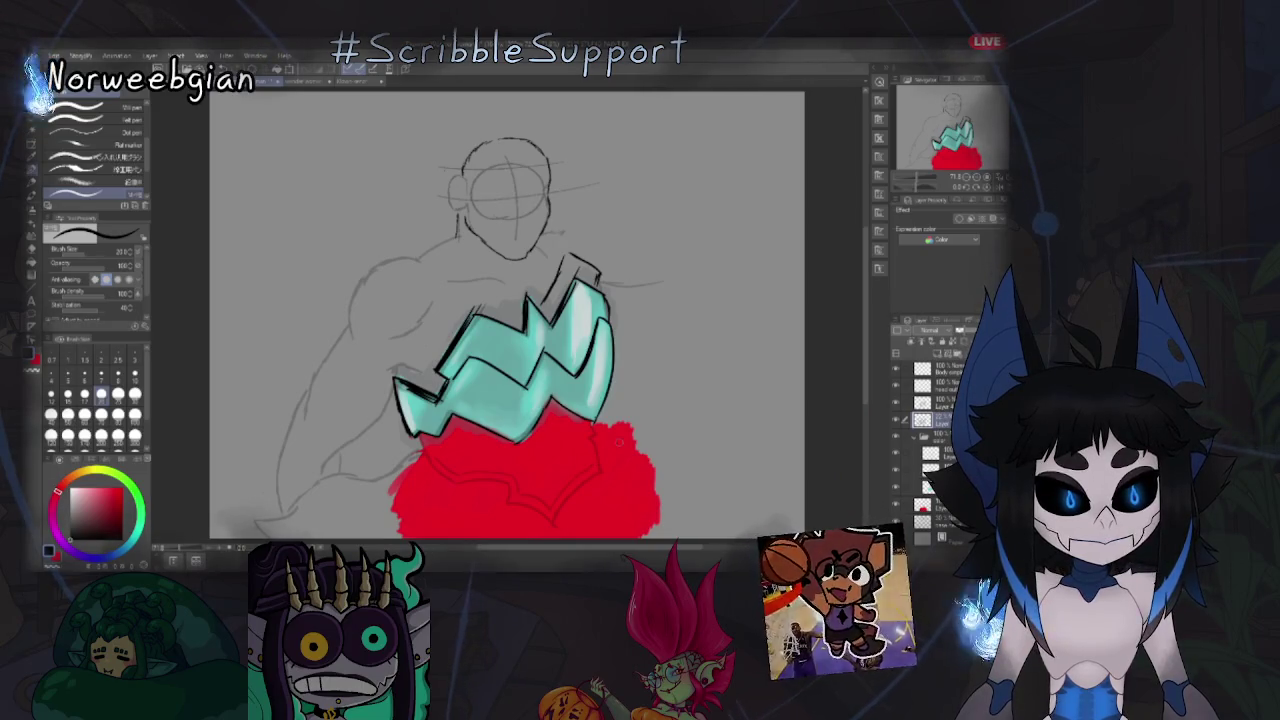
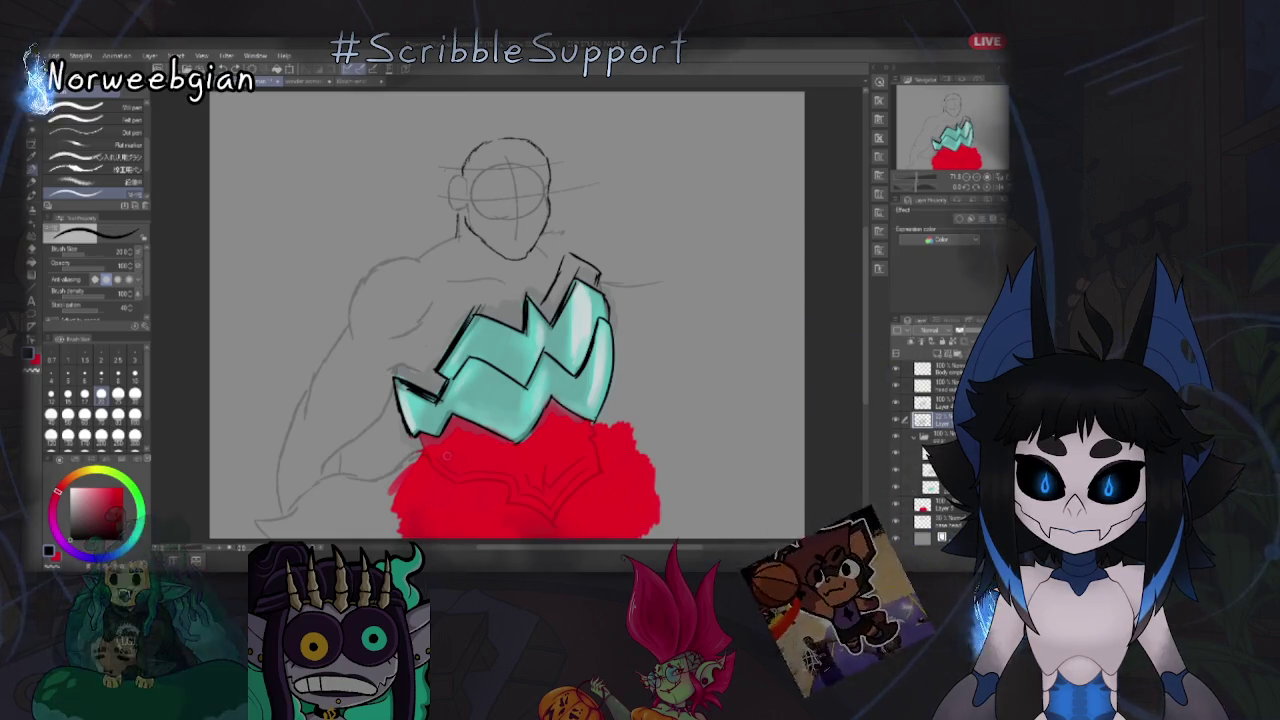
Commit the free transform that places the clawed hand sketch on the axe shaft.
{"action": "key", "text": "e"}
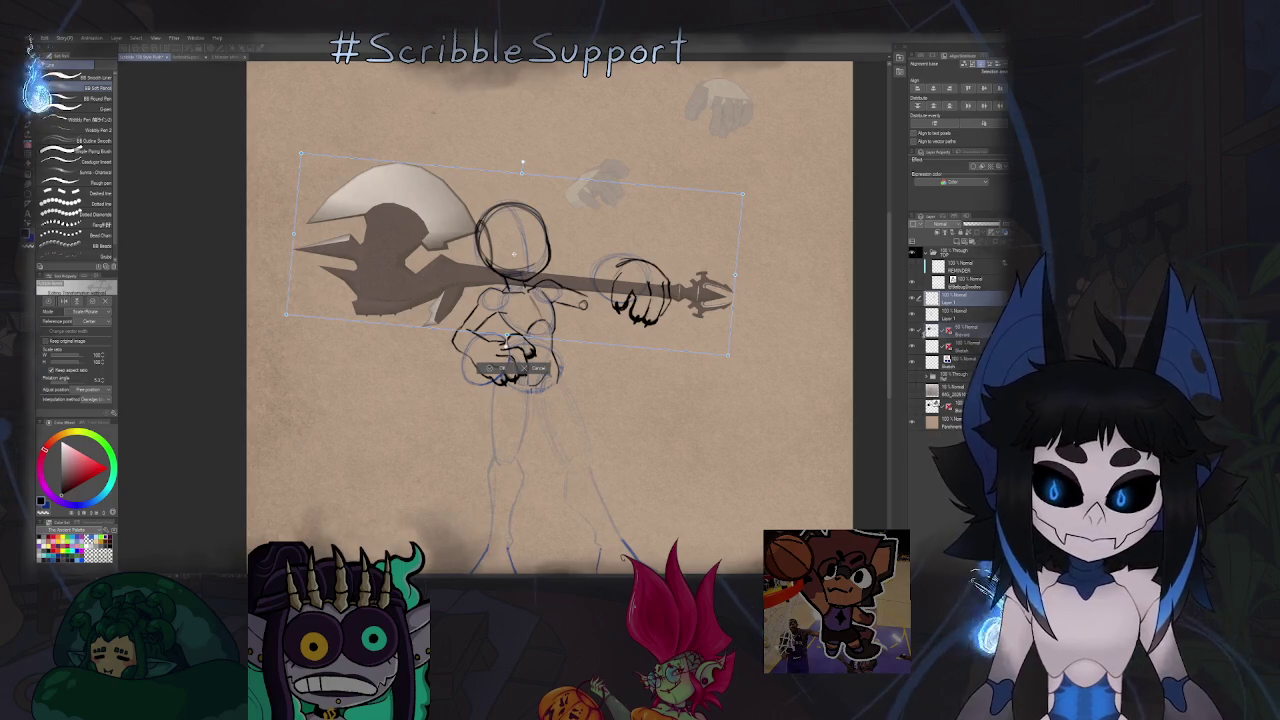
{"action": "key", "text": "Return"}
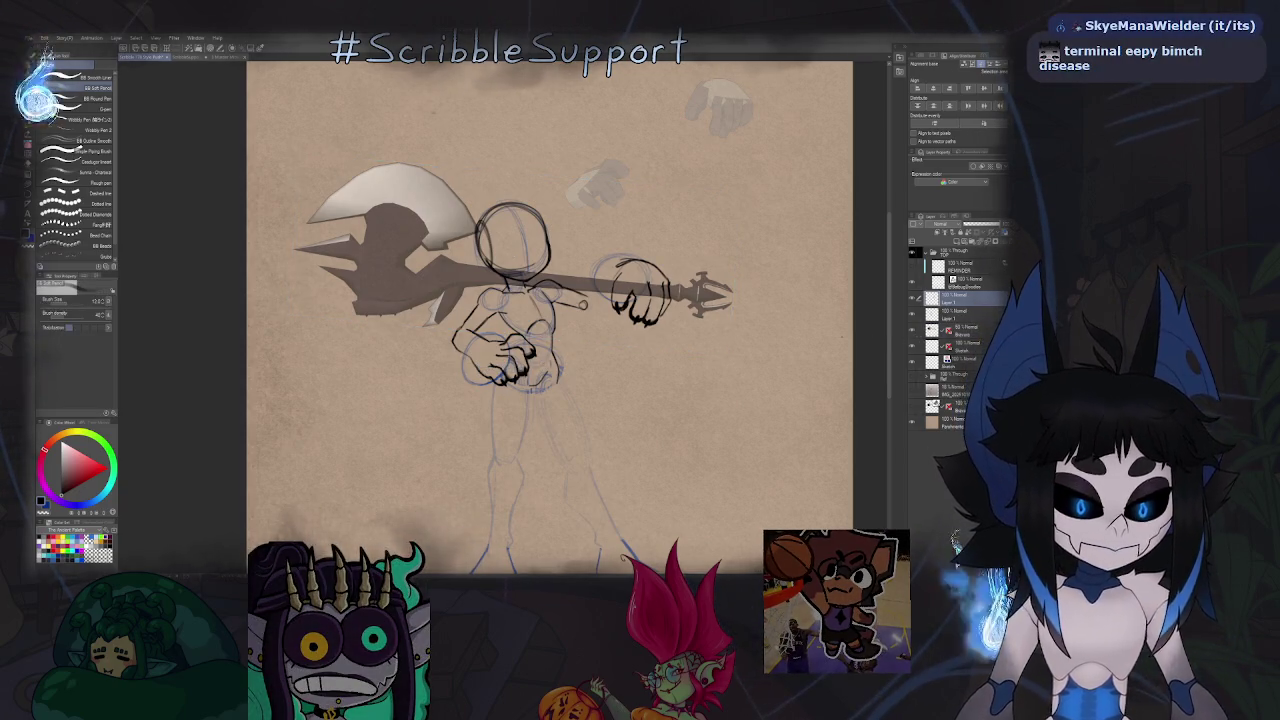
Nudge the shaft hand slightly right and down, checking it in a mirrored view.
{"action": "key", "text": "k"}
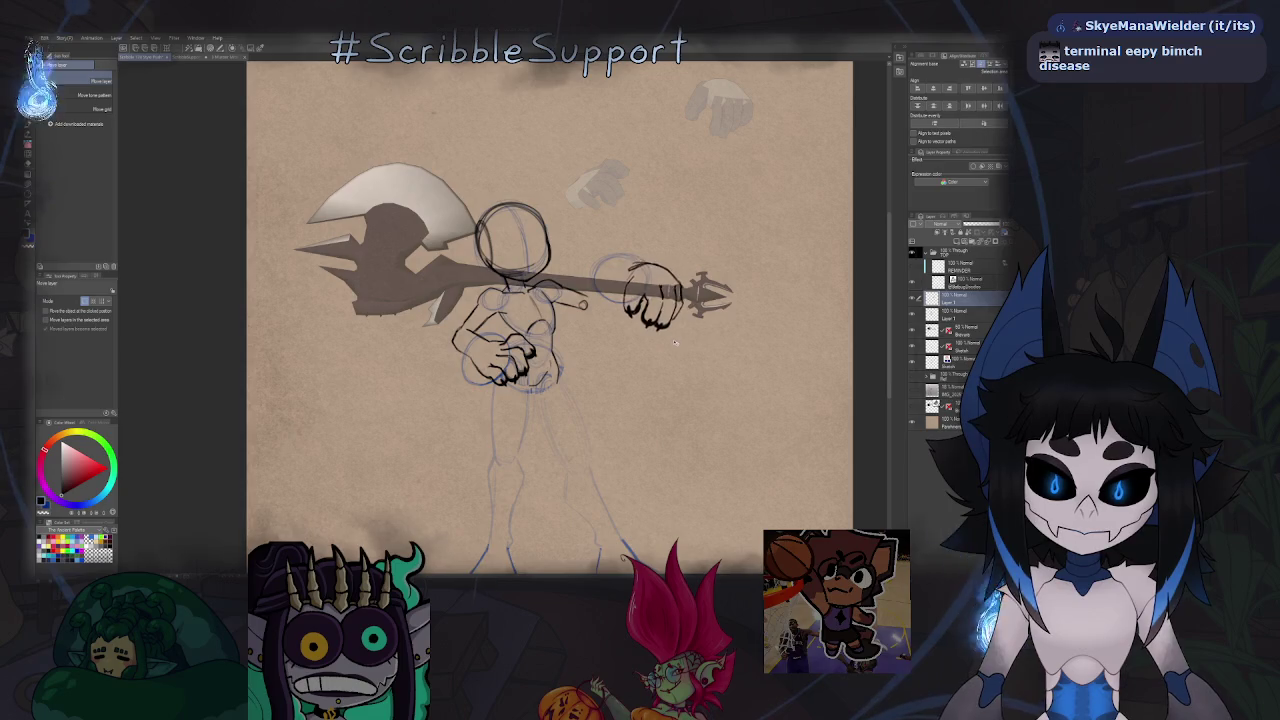
{"action": "left_click_drag", "start_coordinate": [677, 338], "coordinate": [680, 341]}
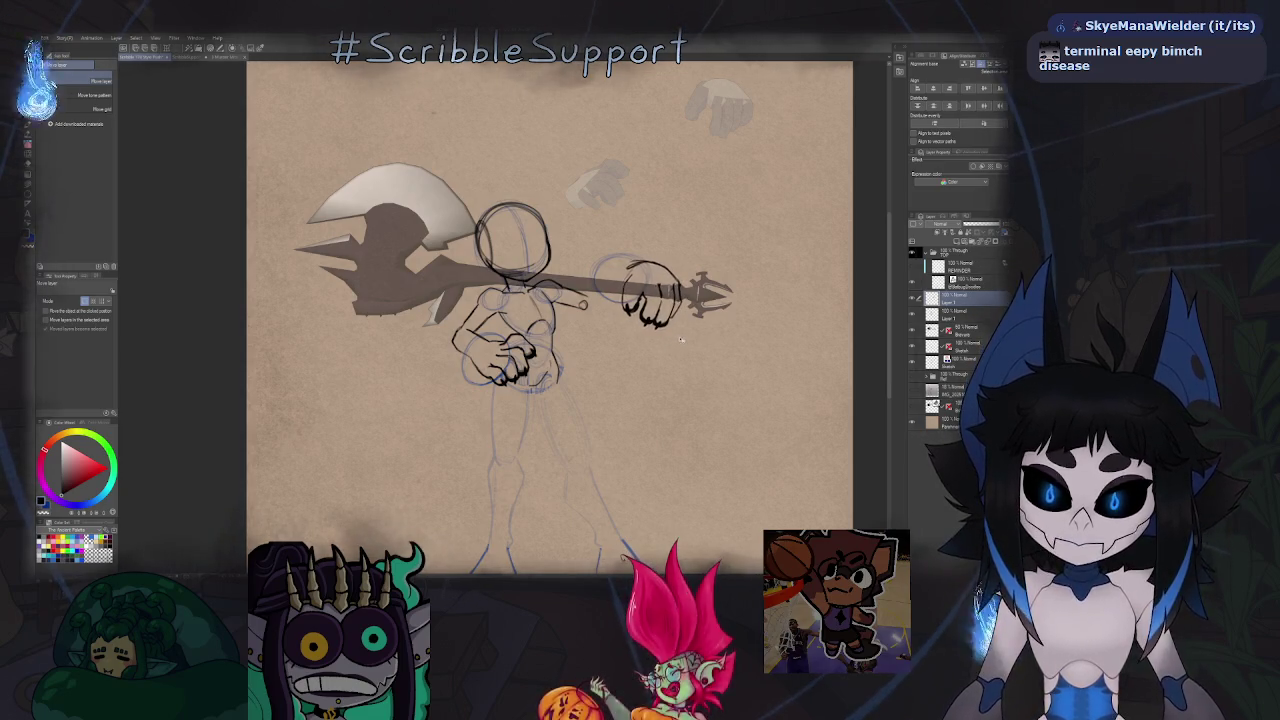
{"action": "key", "text": "h"}
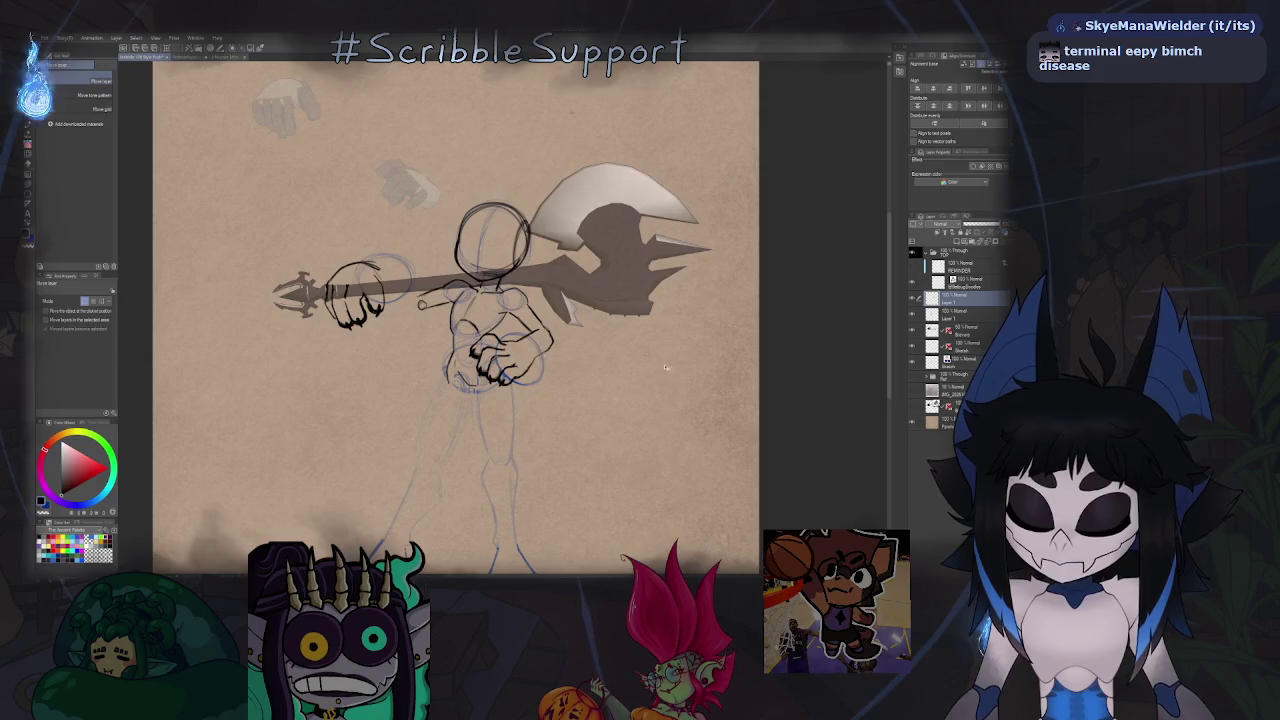
{"action": "key", "text": "p"}
{"action": "key", "text": "h"}
{"action": "scroll", "coordinate": [608, 302], "scroll_direction": "up", "scroll_amount": 4}
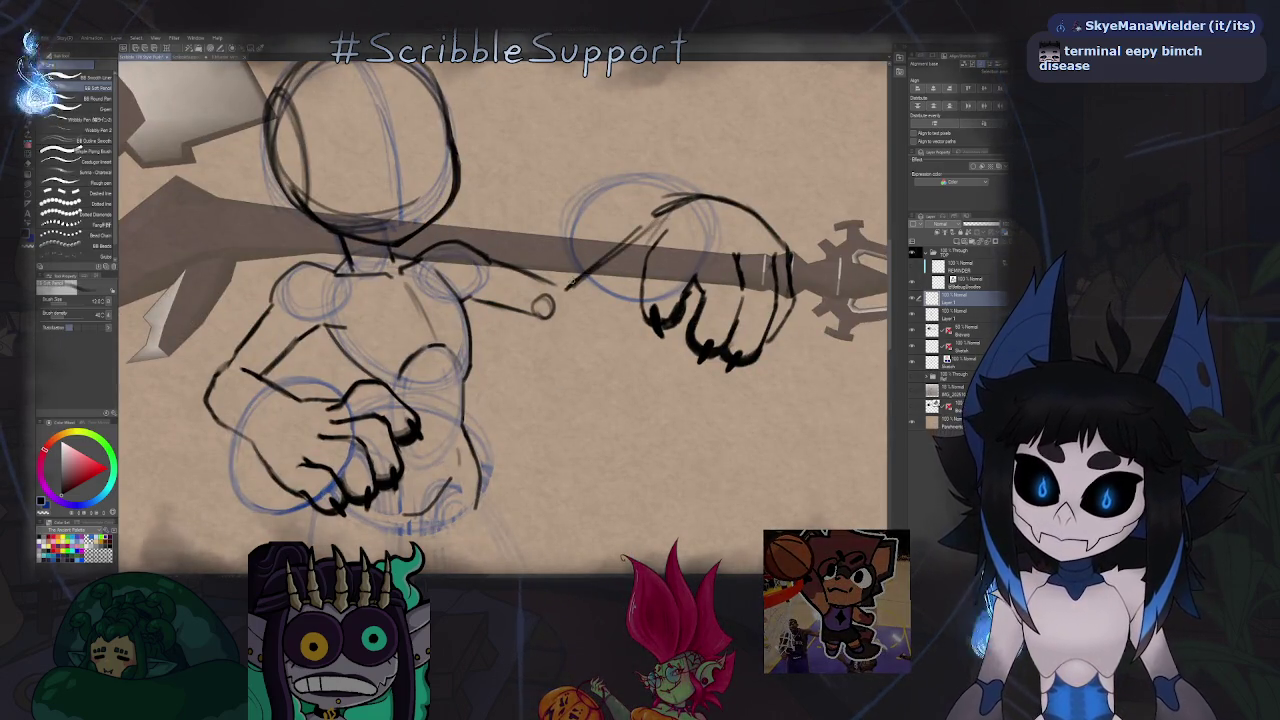
Sketch the forearm line from the shoulder toward the shaft hand and review it mirrored.
{"action": "left_click_drag", "start_coordinate": [553, 331], "coordinate": [645, 305]}
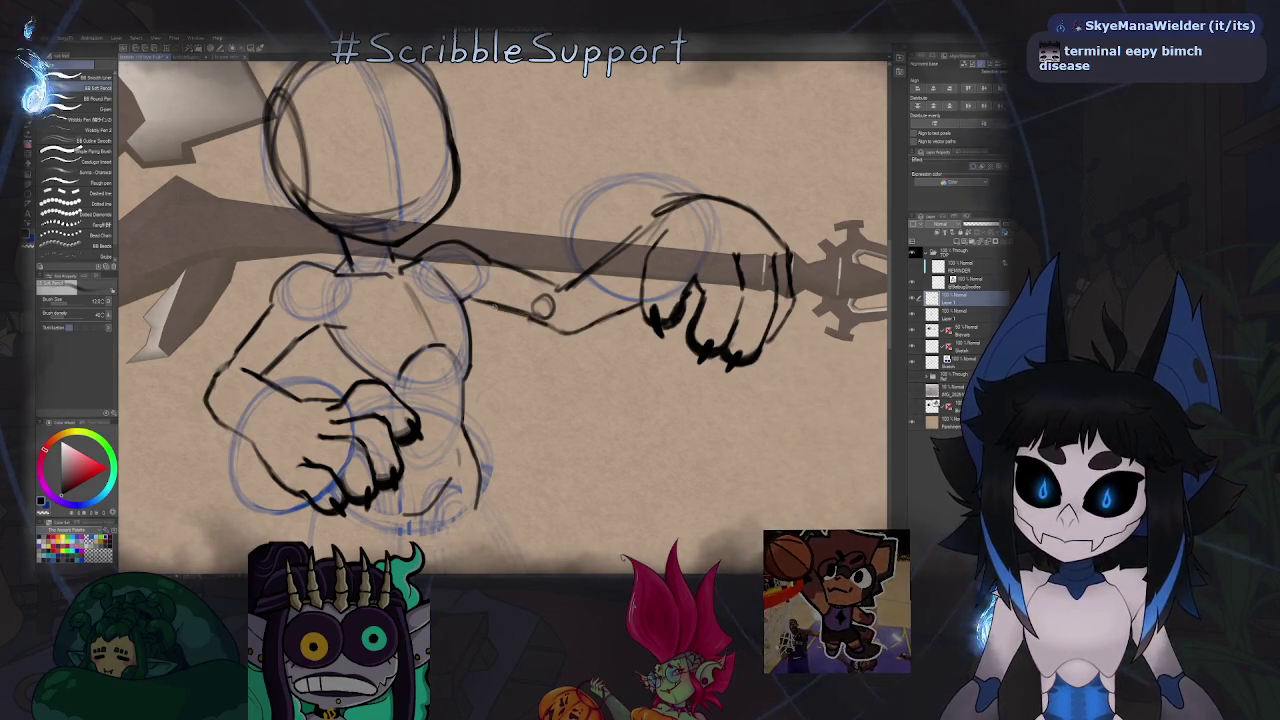
{"action": "key", "text": "ctrl+0"}
{"action": "key", "text": "h"}
{"action": "scroll", "coordinate": [527, 323], "scroll_direction": "up", "scroll_amount": 3}
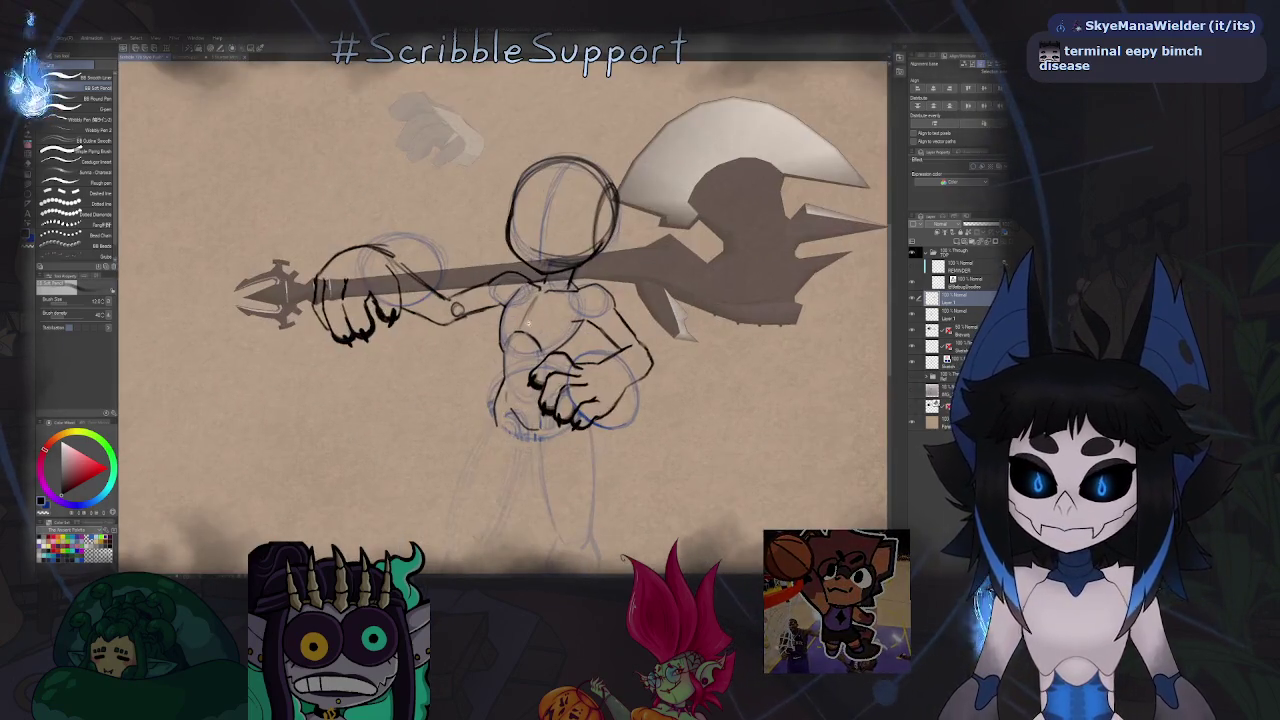
{"action": "key", "text": "h"}
{"action": "key", "text": "ctrl+0"}
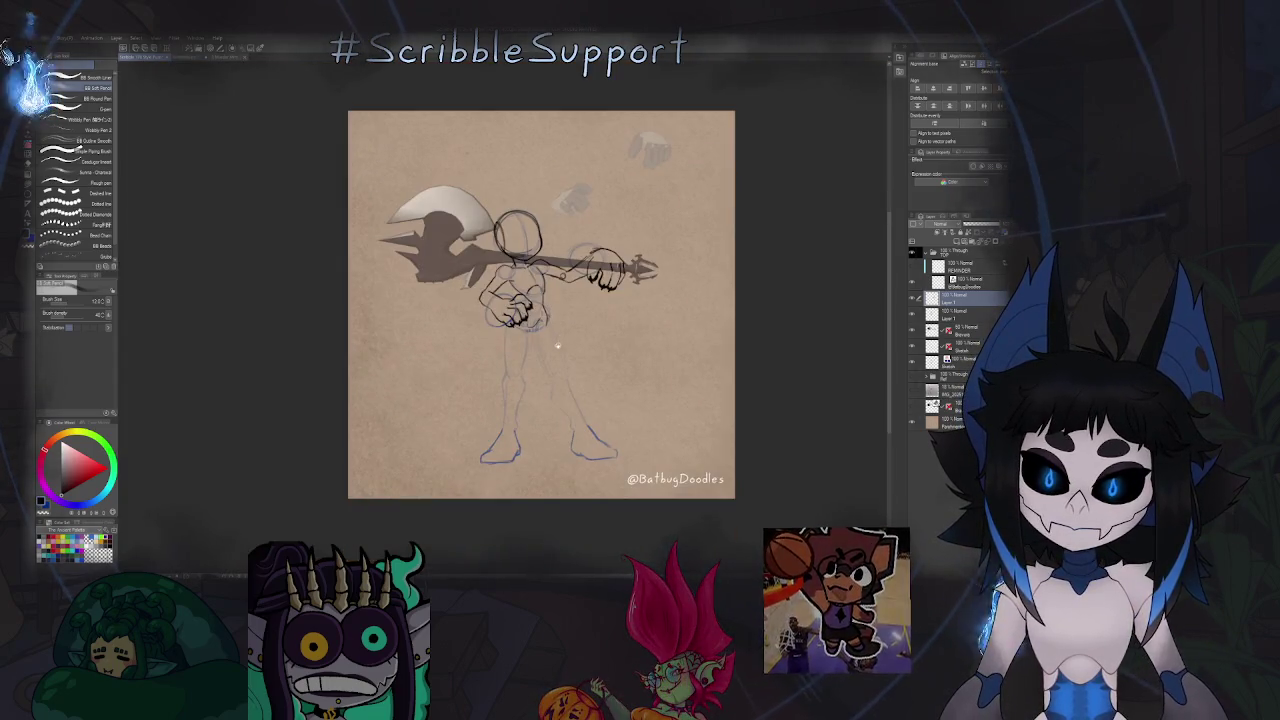
{"action": "scroll", "coordinate": [596, 260], "scroll_direction": "up", "scroll_amount": 3}
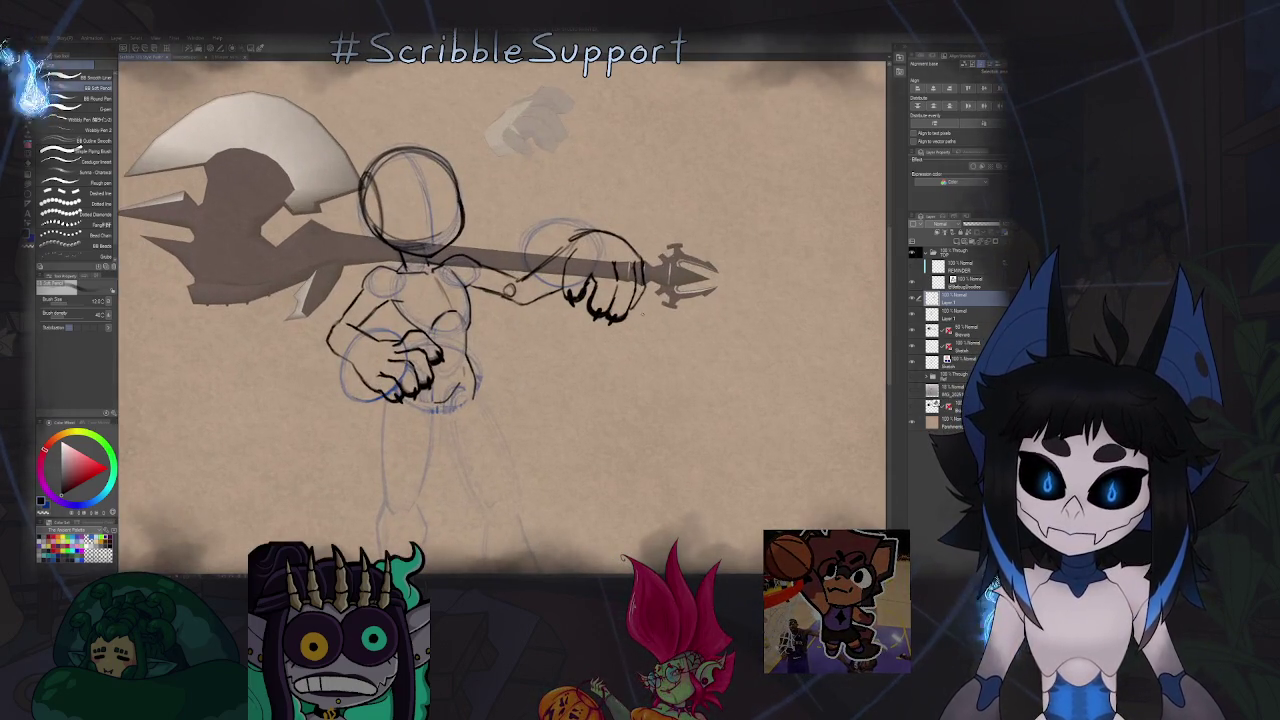
{"action": "key", "text": "m"}
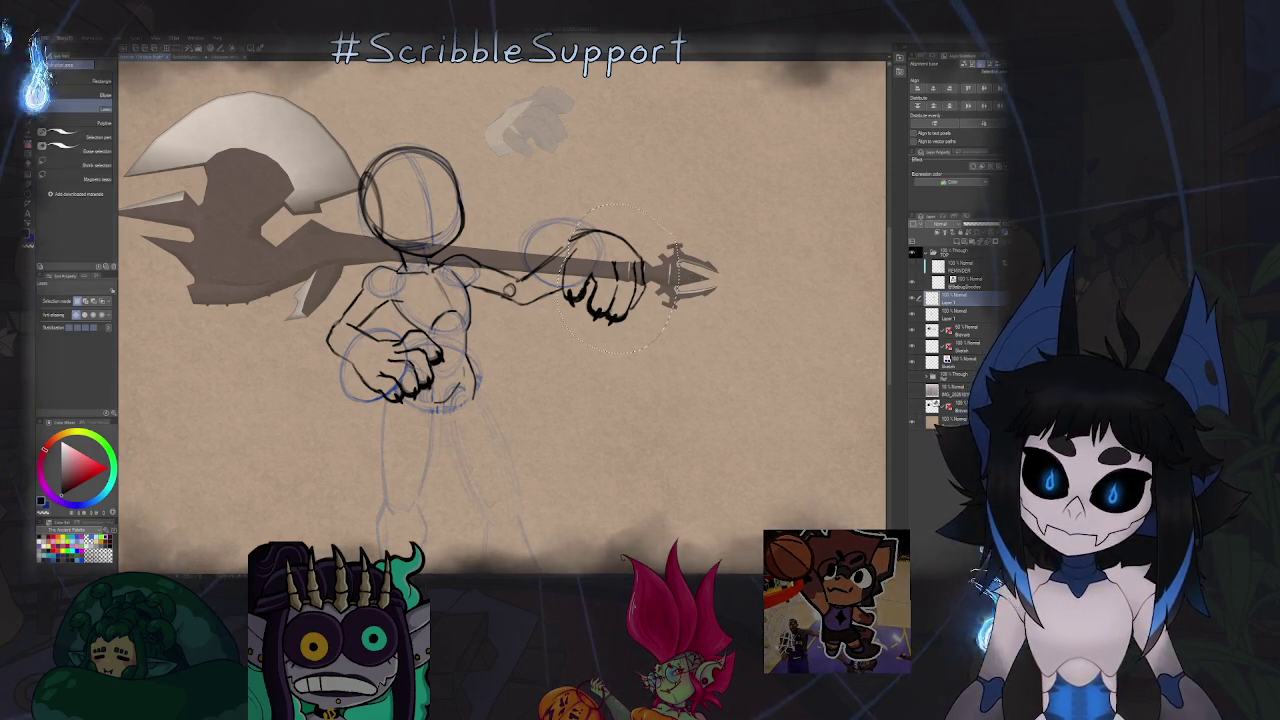
Move the lassoed hand slightly up and to the right on the shaft.
{"action": "key", "text": "ctrl+t"}
{"action": "left_click_drag", "start_coordinate": [620, 338], "coordinate": [632, 328]}
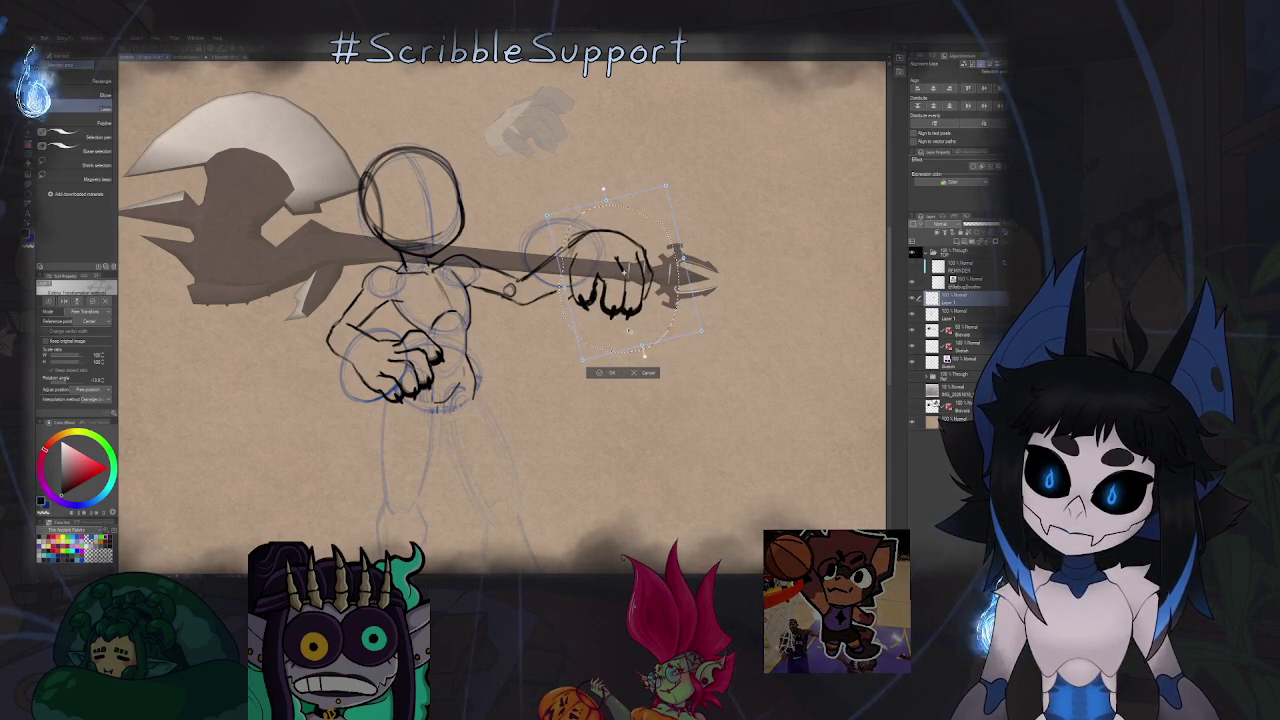
{"action": "key", "text": "Return"}
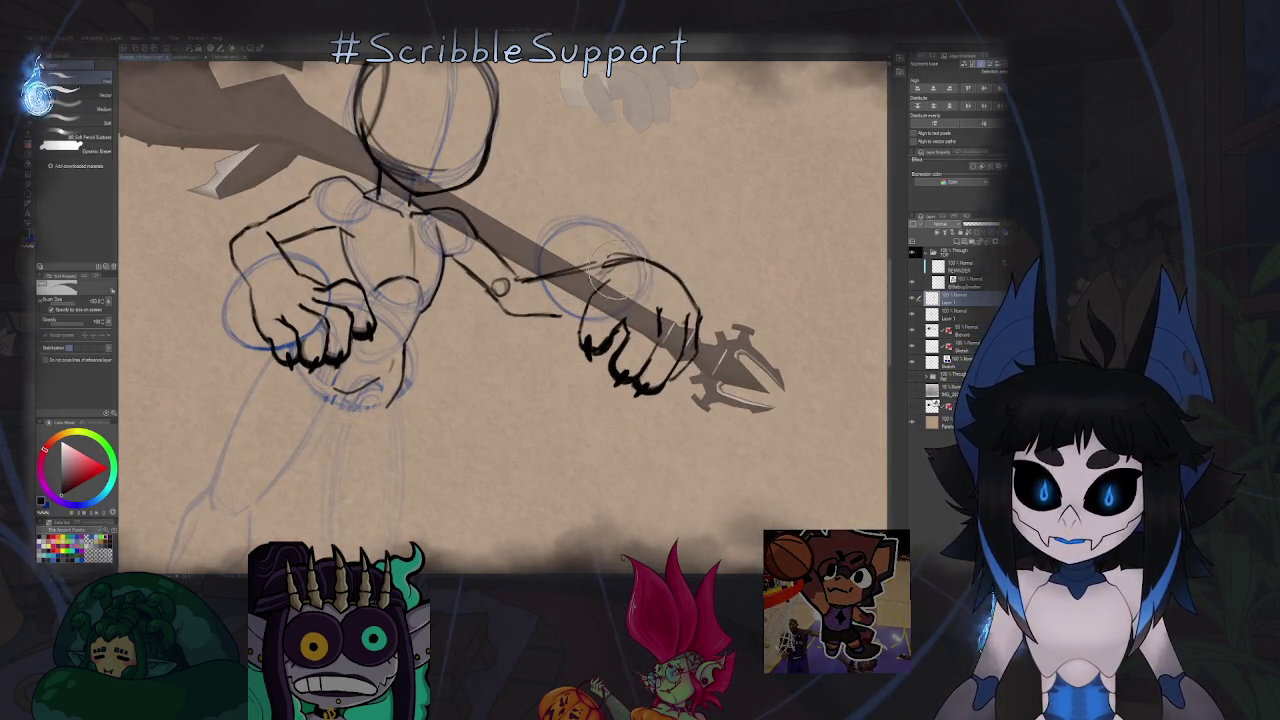
Rotate, zoom and mirror the canvas view to review the axe-holding pose.
{"action": "left_click_drag", "start_coordinate": [607, 275], "coordinate": [587, 260]}
{"action": "key", "text": "ctrl+0"}
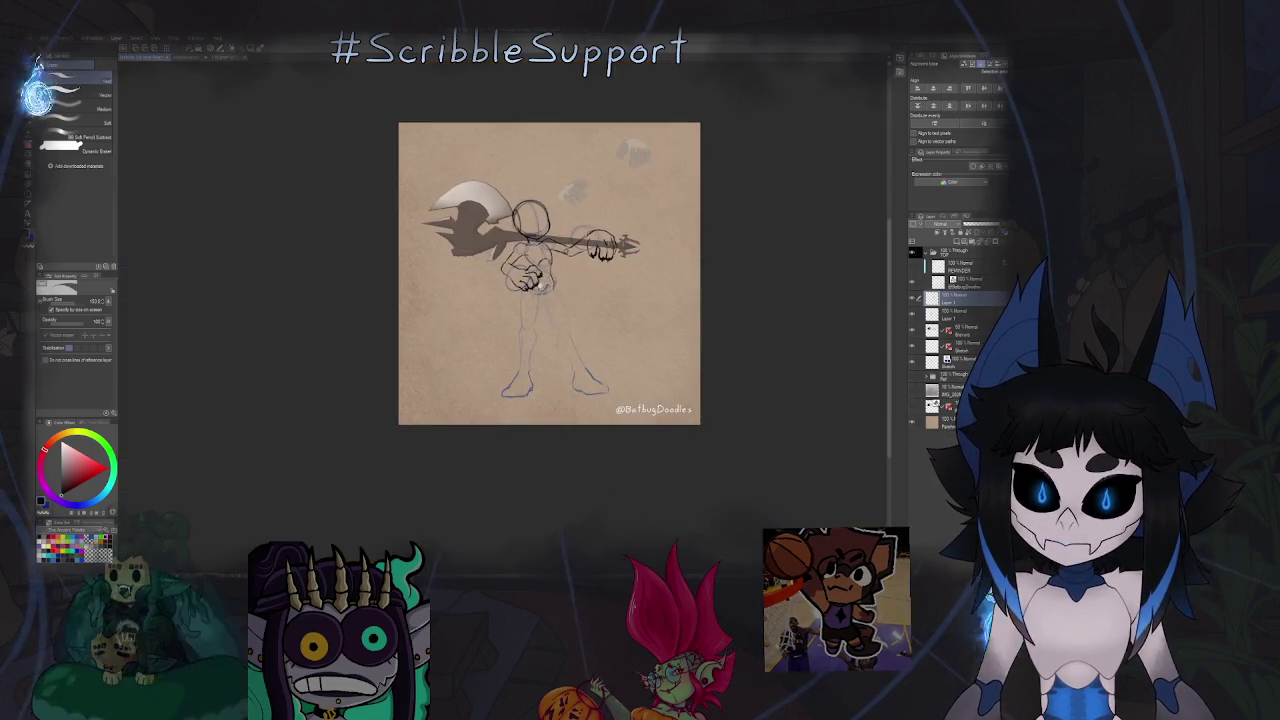
{"action": "scroll", "coordinate": [556, 287], "scroll_direction": "down", "scroll_amount": 2}
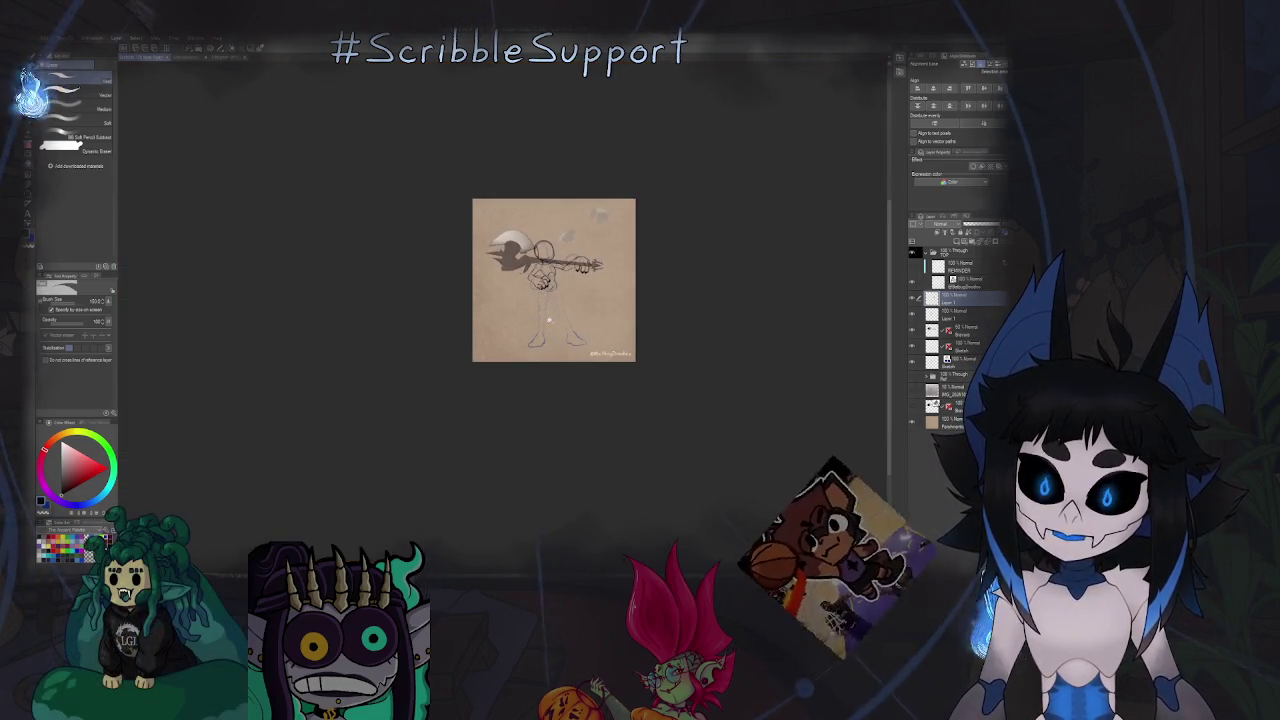
{"action": "scroll", "coordinate": [564, 295], "scroll_direction": "up", "scroll_amount": 1}
{"action": "key", "text": "h"}
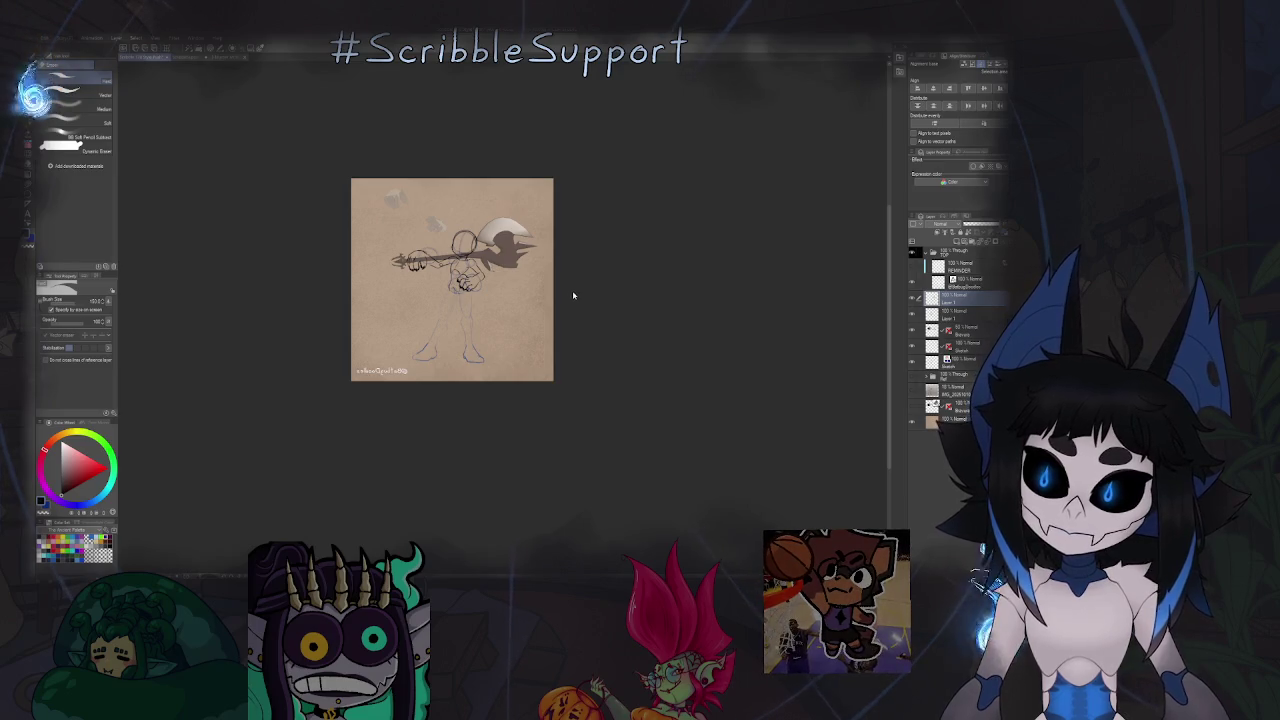
{"action": "key", "text": "h"}
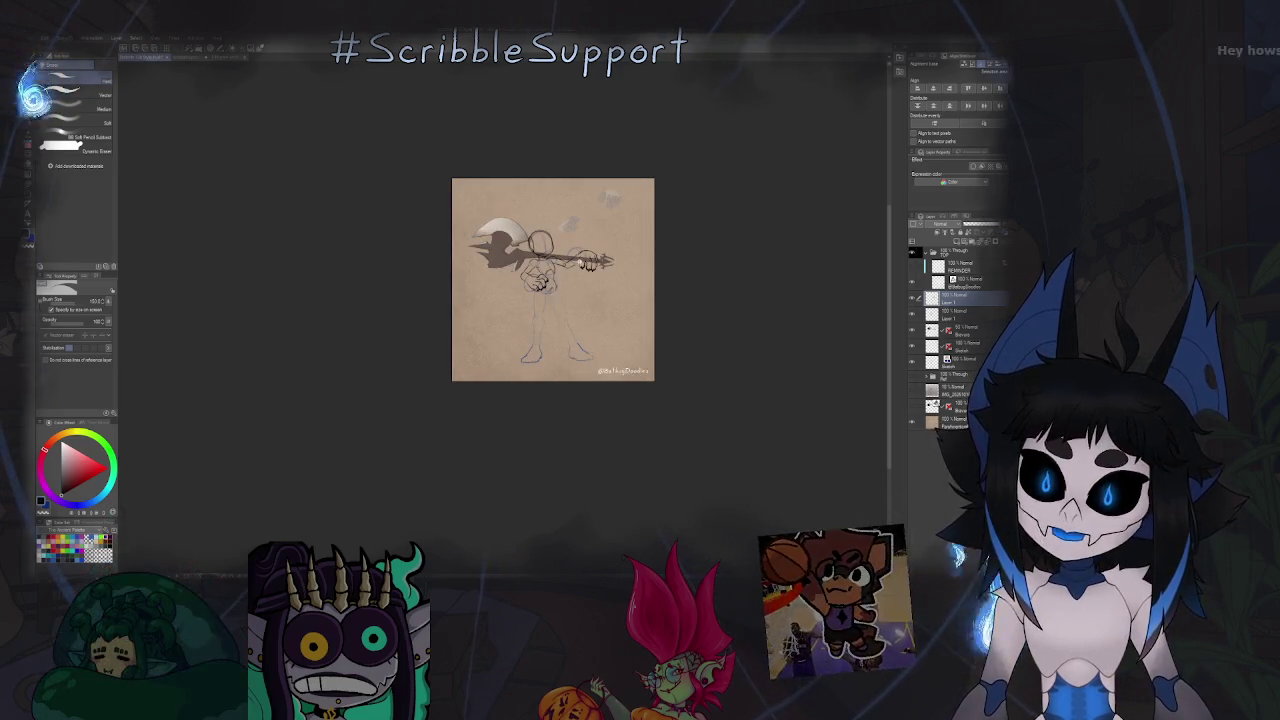
{"action": "scroll", "coordinate": [579, 240], "scroll_direction": "up", "scroll_amount": 3}
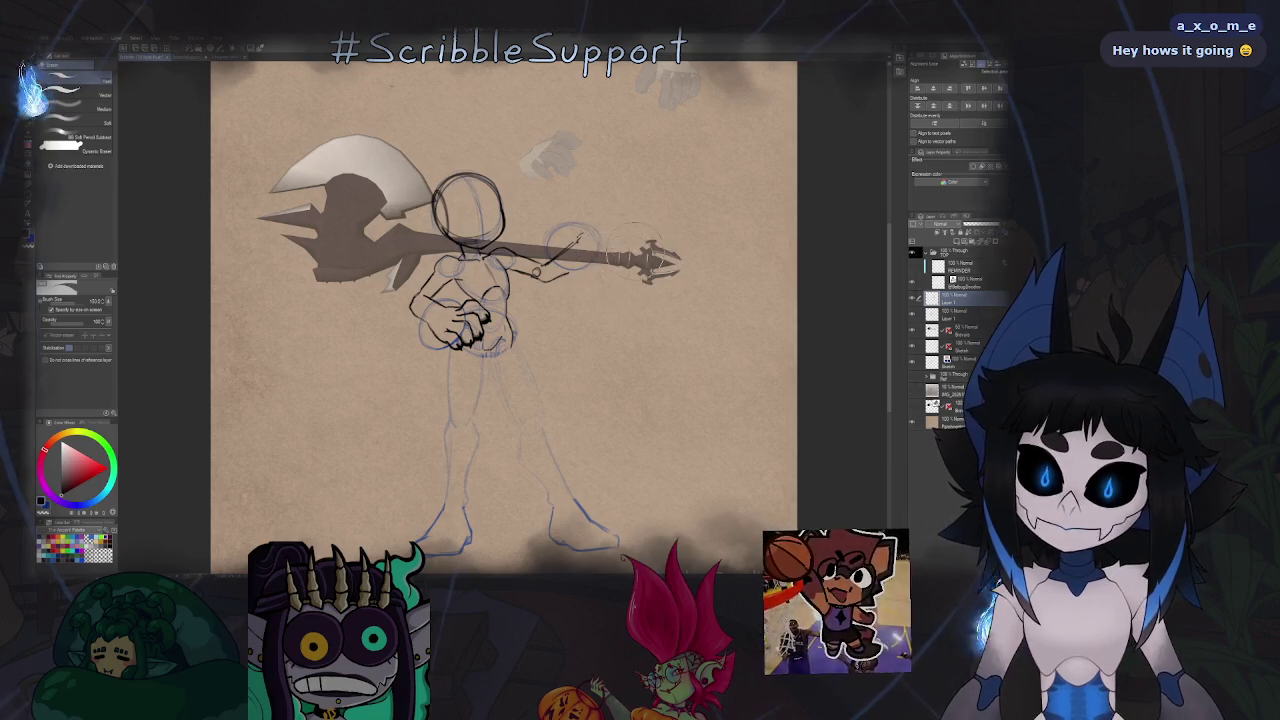
Rotate the lassoed arm stroke beside the shaft and clear the selection.
{"action": "scroll", "coordinate": [575, 240], "scroll_direction": "up", "scroll_amount": 3}
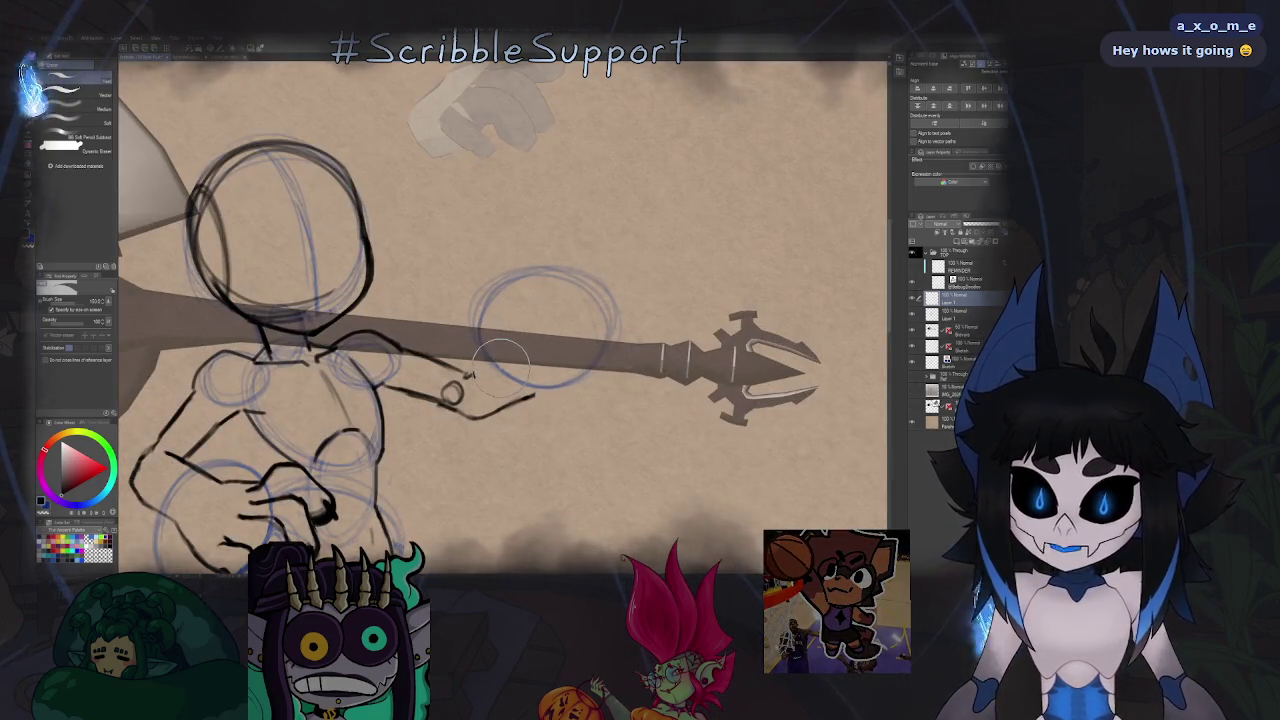
{"action": "left_click_drag", "start_coordinate": [501, 360], "coordinate": [518, 320]}
{"action": "key", "text": "m"}
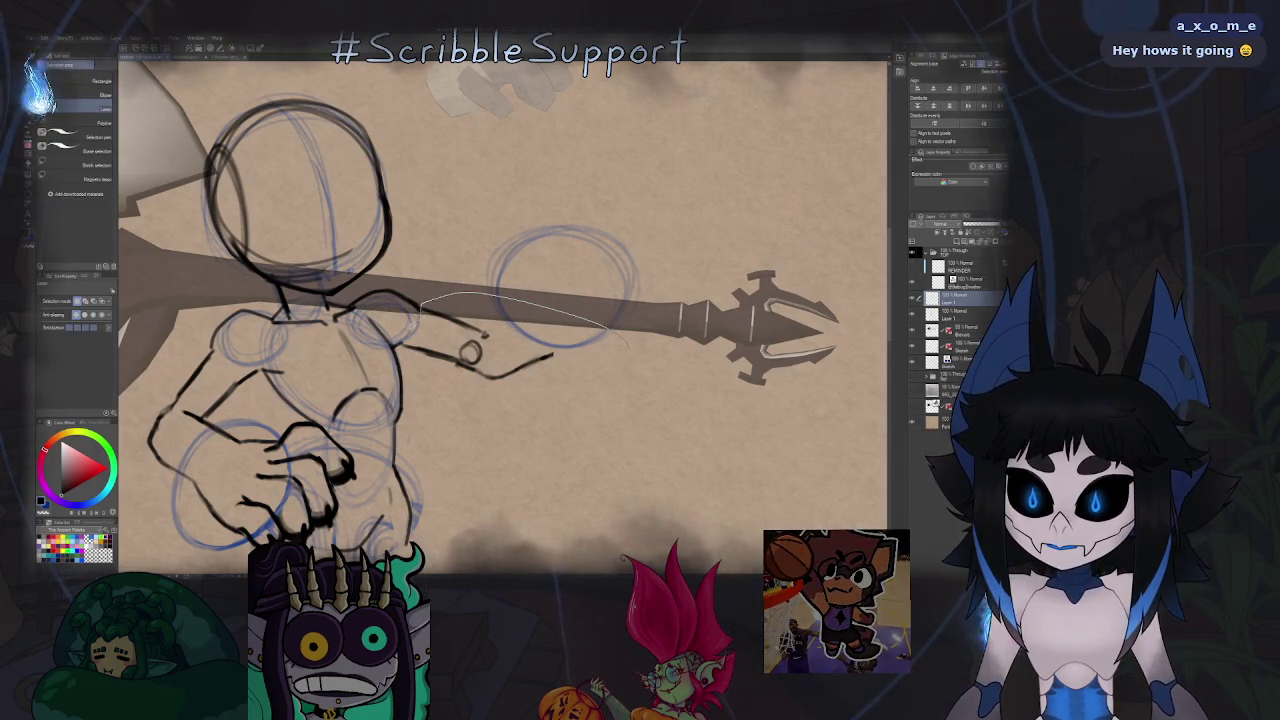
{"action": "key", "text": "ctrl+t"}
{"action": "left_click_drag", "start_coordinate": [640, 320], "coordinate": [645, 355]}
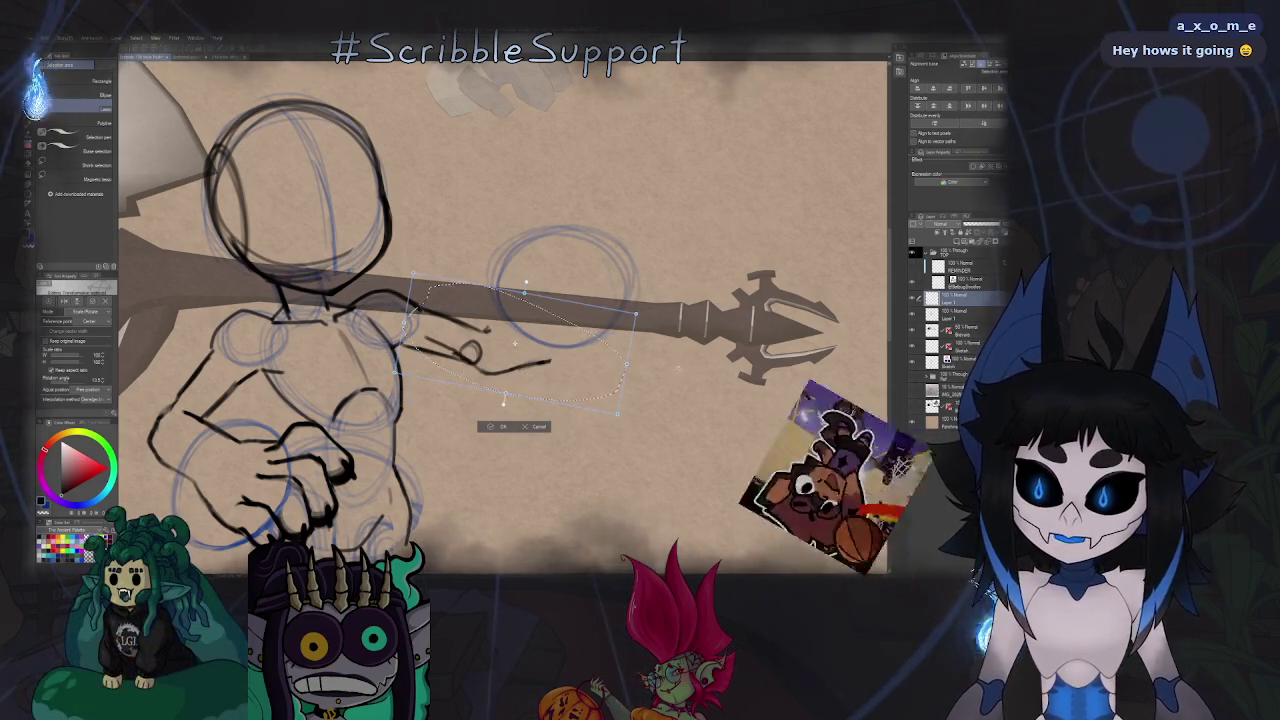
{"action": "key", "text": "Return"}
{"action": "key", "text": "ctrl+d"}
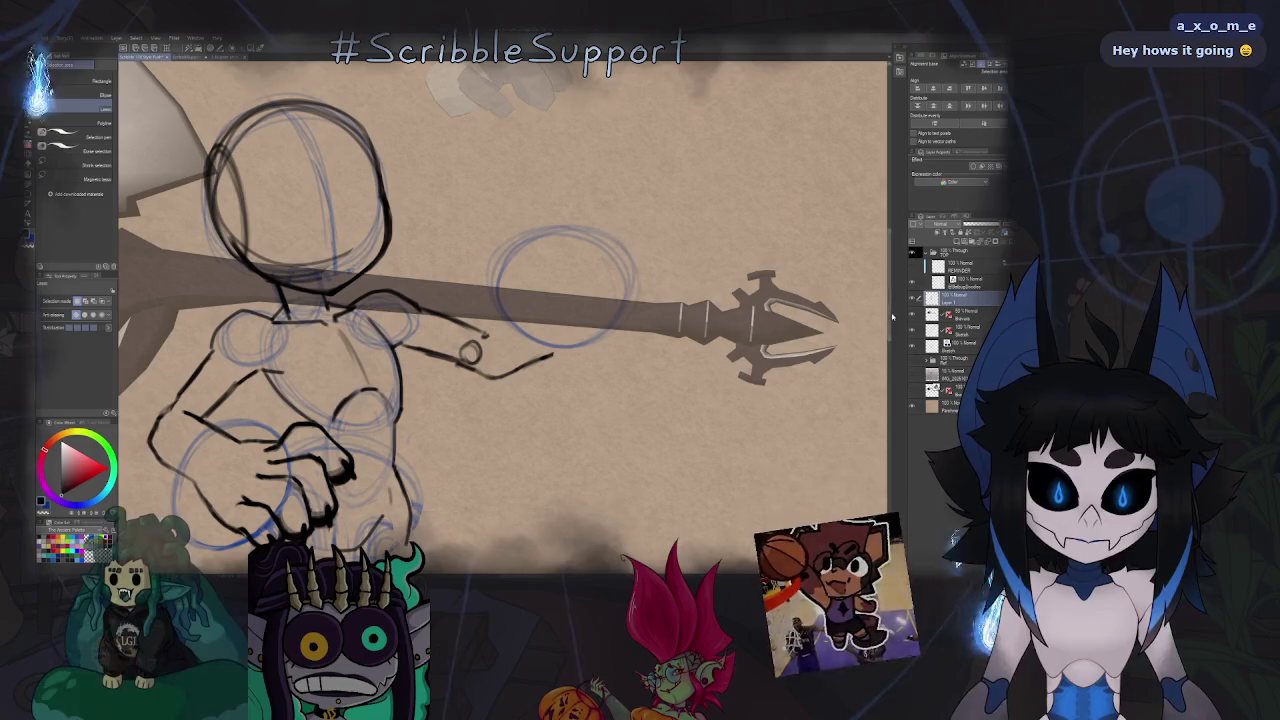
Select the arm strokes beside the shaft and shift them down and left.
{"action": "left_click_drag", "start_coordinate": [623, 321], "coordinate": [447, 291]}
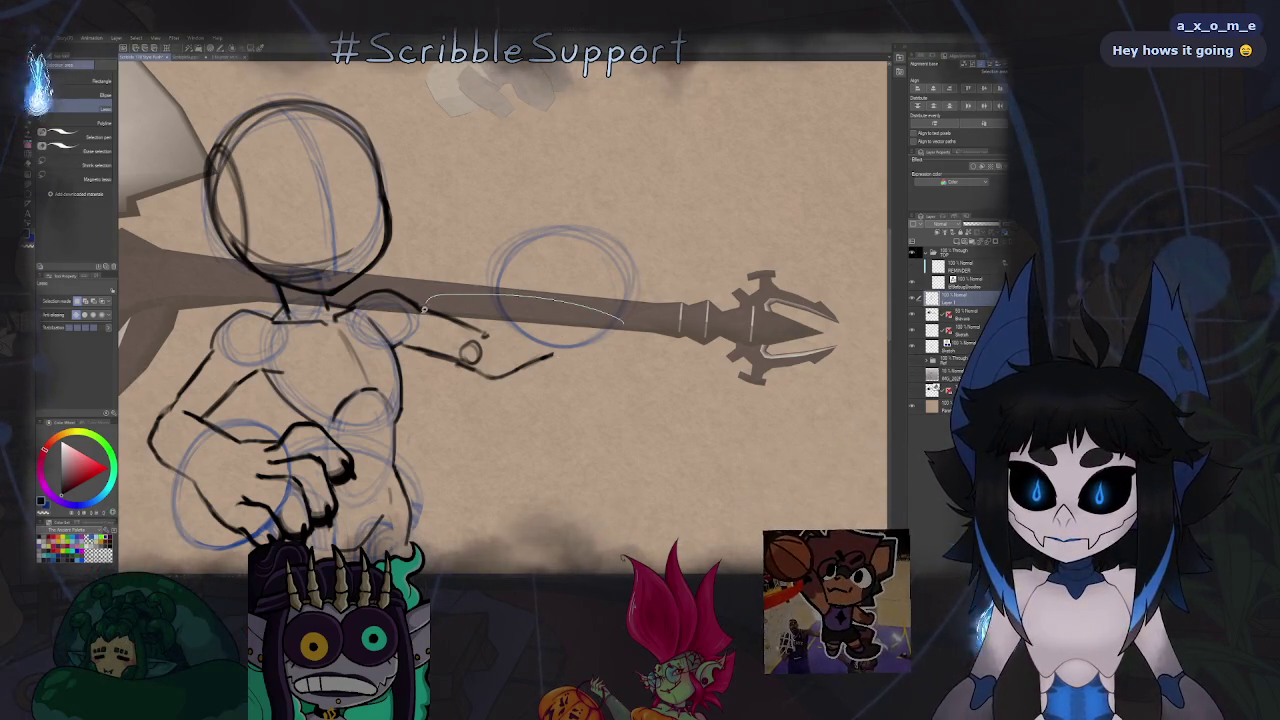
{"action": "key", "text": "ctrl+t"}
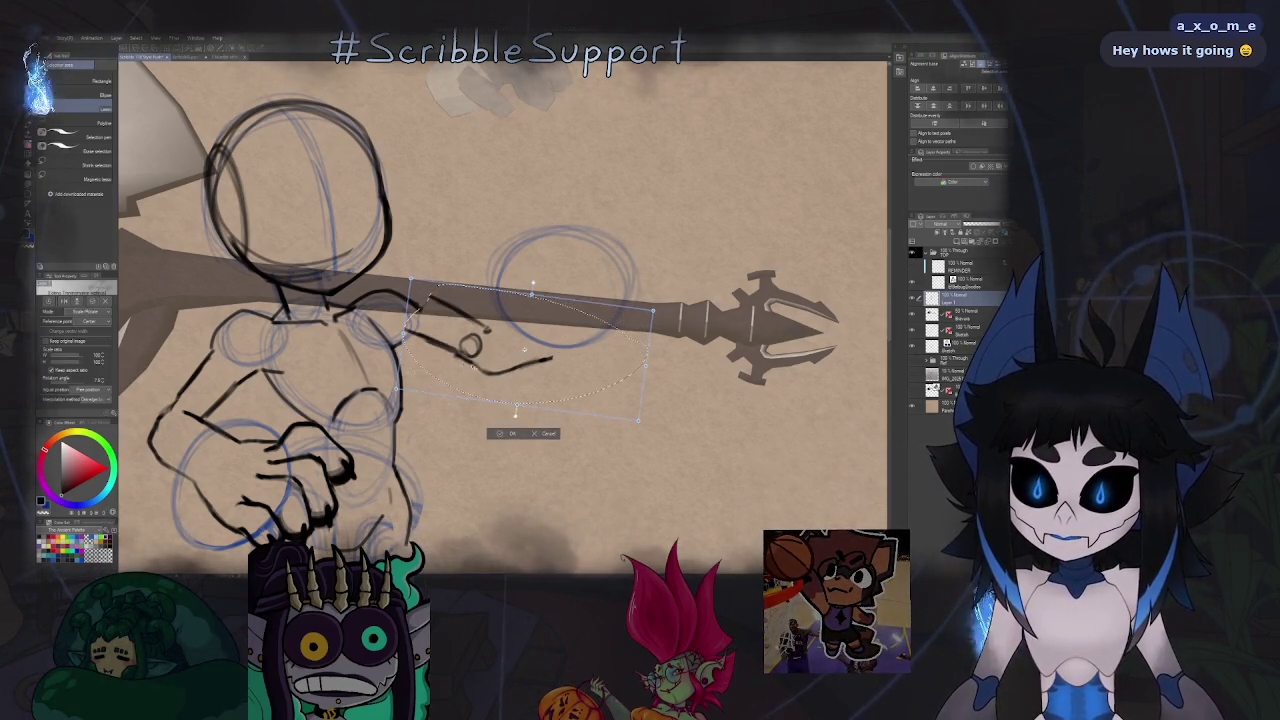
{"action": "left_click_drag", "start_coordinate": [507, 345], "coordinate": [507, 345]}
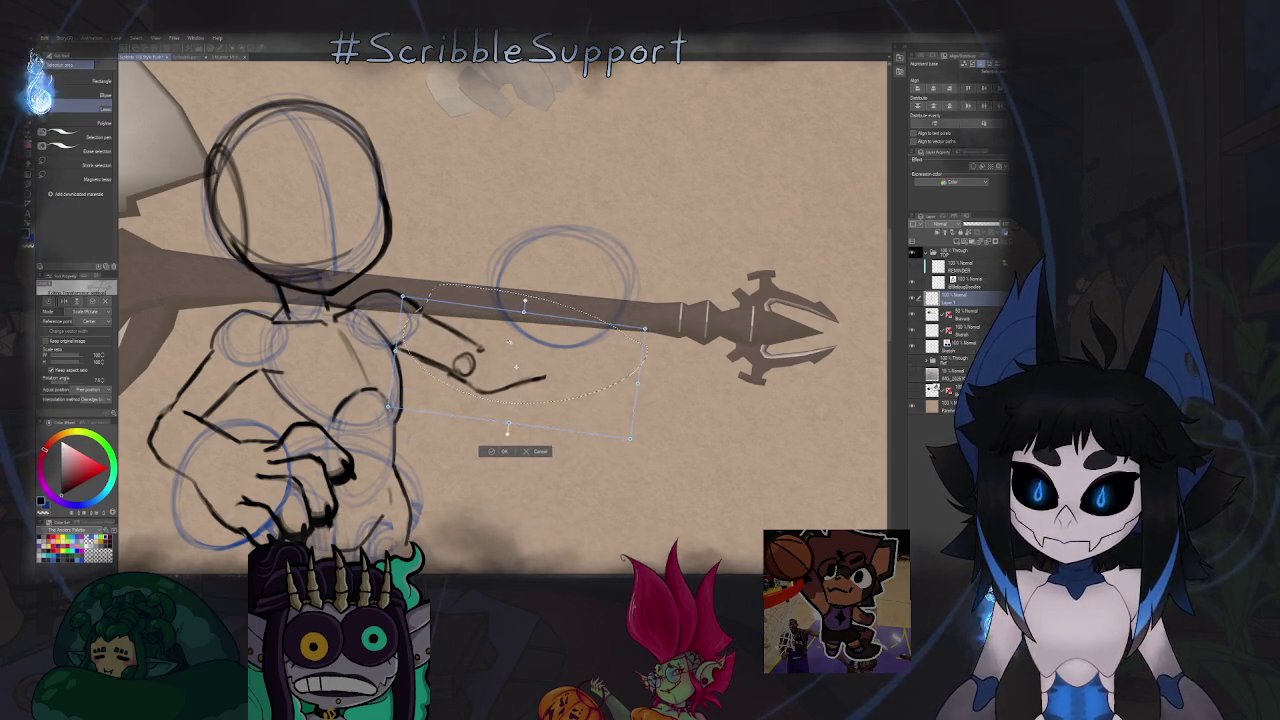
{"action": "key", "text": "Return"}
Erase the stray wavy stroke beside the small circle.
{"action": "key", "text": "e"}
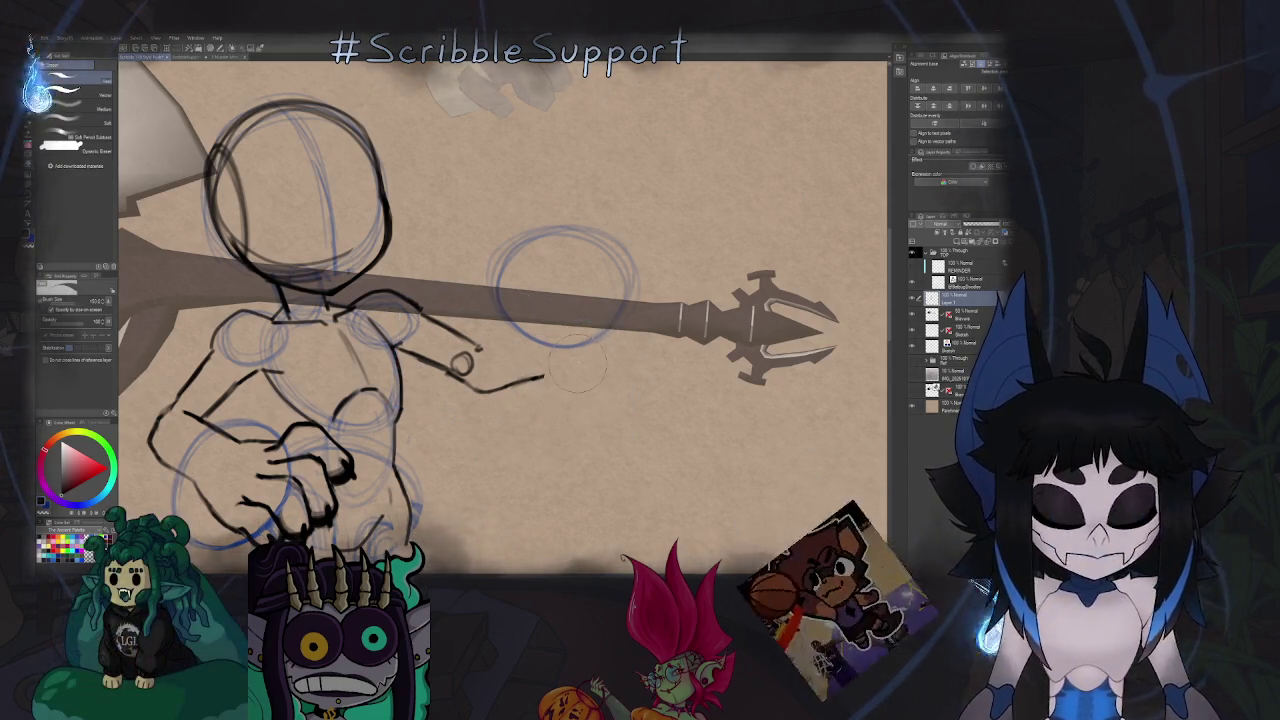
{"action": "mouse_move", "coordinate": [550, 405]}
{"action": "left_mouse_down"}
{"action": "mouse_move", "coordinate": [503, 403]}
{"action": "mouse_move", "coordinate": [463, 355]}
{"action": "left_mouse_up"}
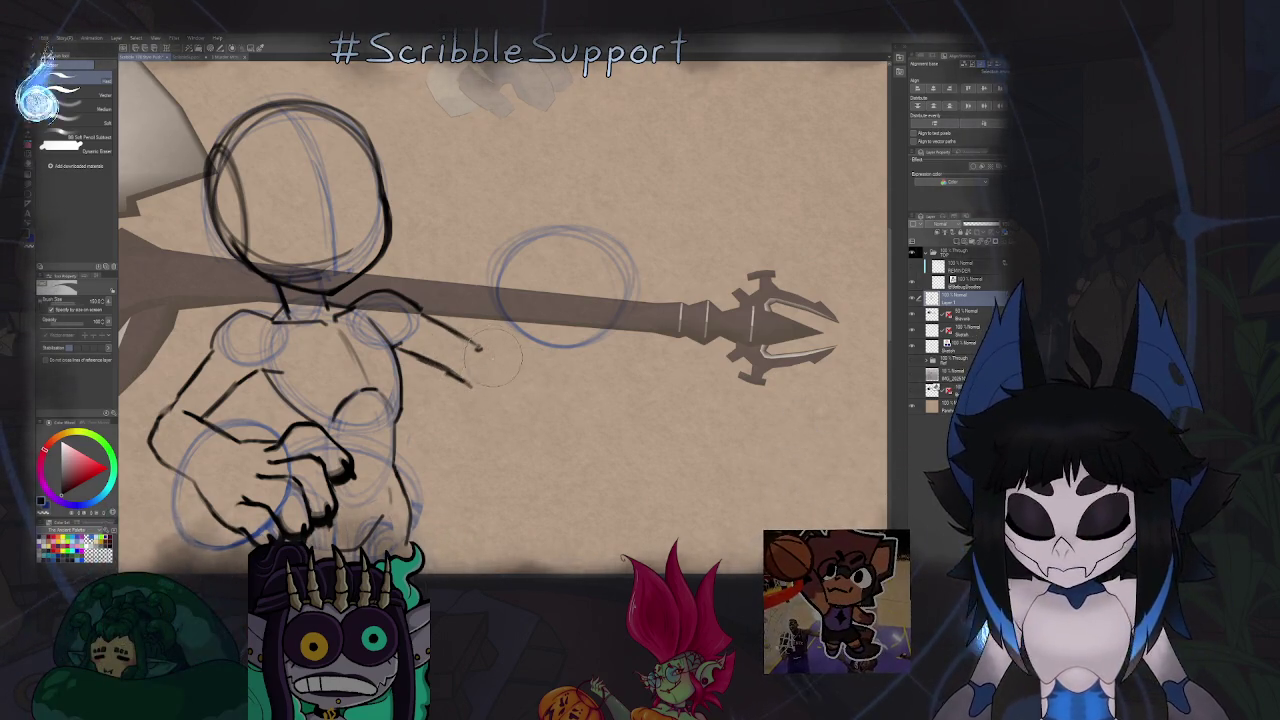
{"action": "key", "text": "p"}
{"action": "scroll", "coordinate": [538, 340], "scroll_direction": "down", "scroll_amount": 5}
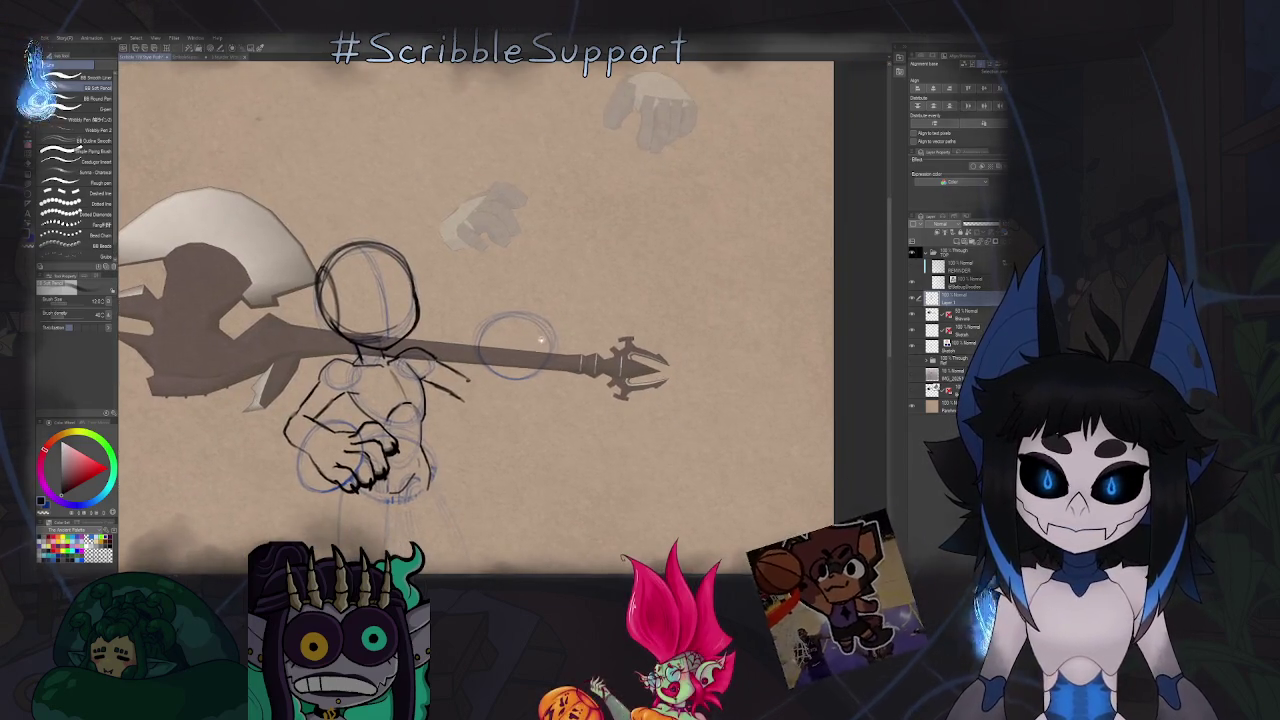
{"action": "scroll", "coordinate": [538, 340], "scroll_direction": "up", "scroll_amount": 1}
{"action": "scroll", "coordinate": [530, 341], "scroll_direction": "up", "scroll_amount": 2}
{"action": "scroll", "coordinate": [519, 343], "scroll_direction": "up", "scroll_amount": 2}
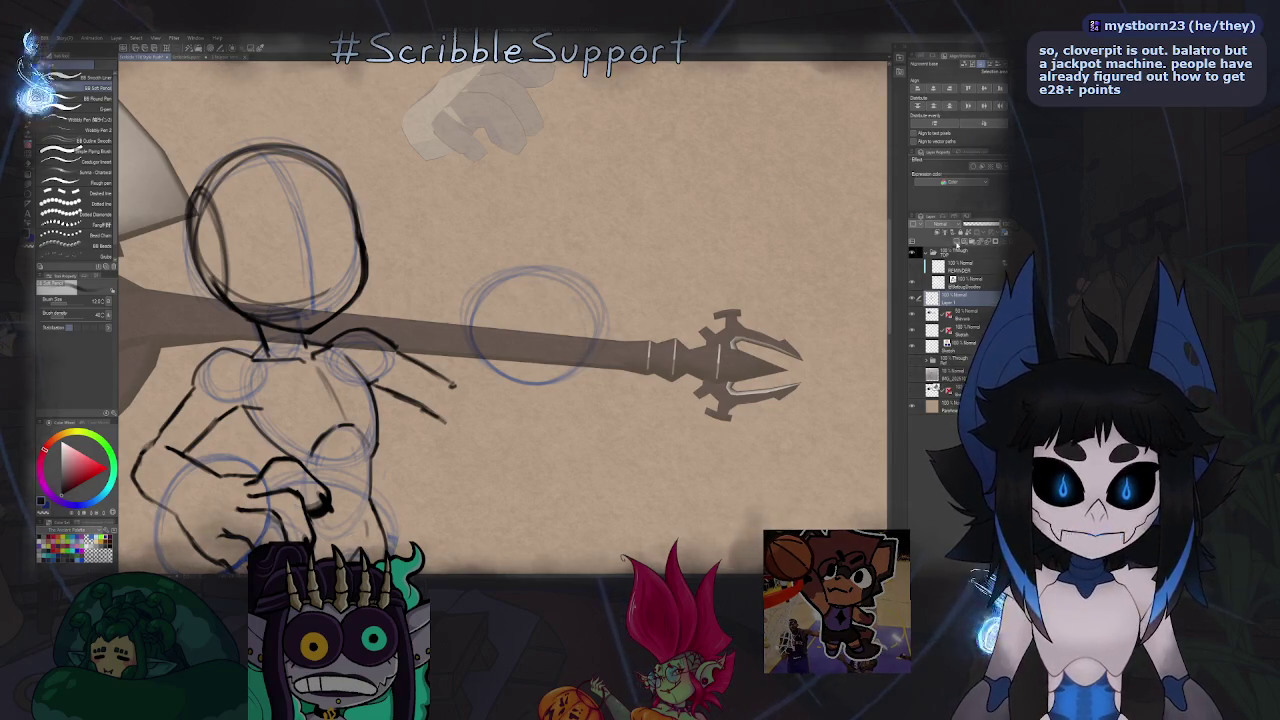
Tilt and zoom onto the fist and ink the clawed fingers wrapping the shaft.
{"action": "left_click_drag", "start_coordinate": [500, 300], "coordinate": [560, 340]}
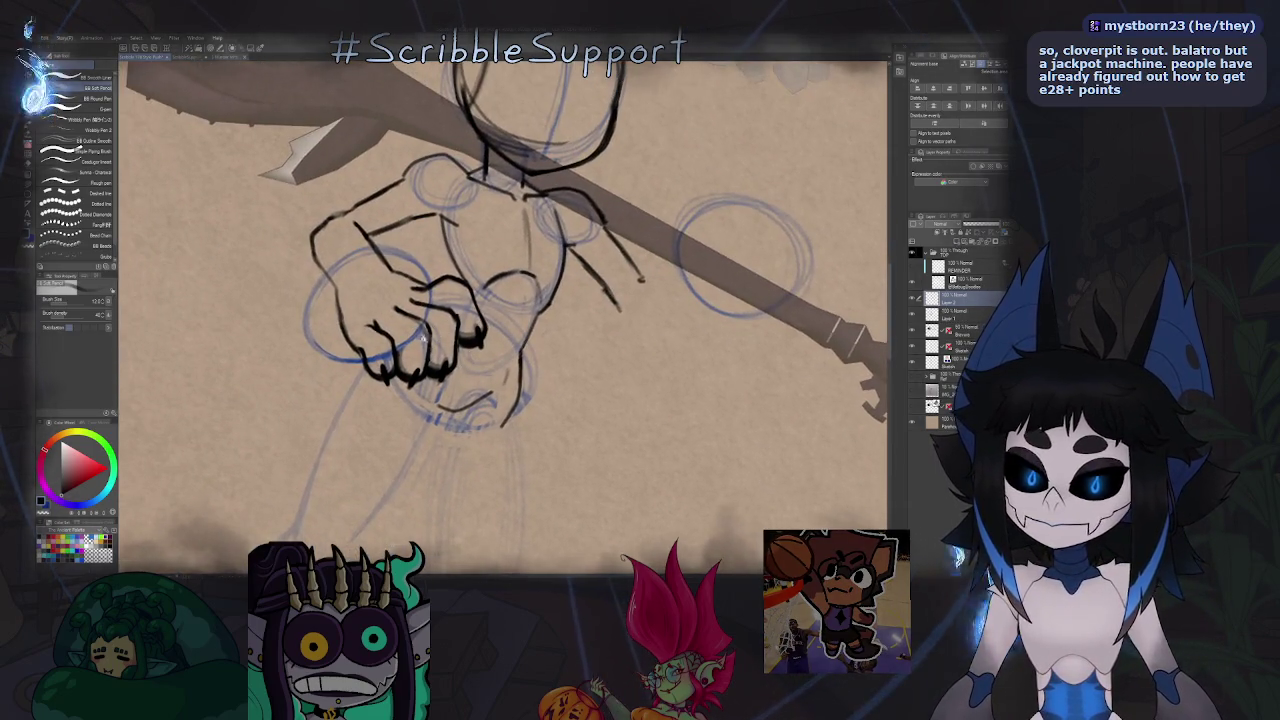
{"action": "scroll", "coordinate": [423, 335], "scroll_direction": "up", "scroll_amount": 2}
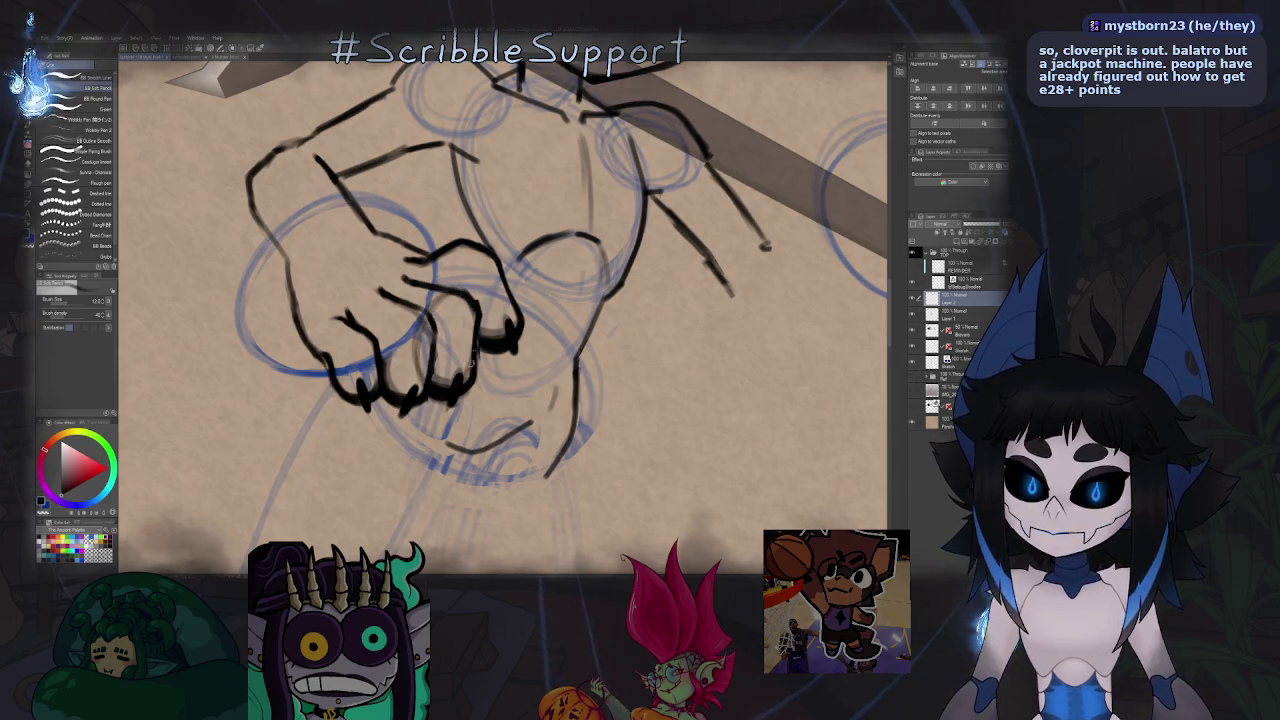
{"action": "mouse_move", "coordinate": [459, 378]}
{"action": "left_mouse_down"}
{"action": "mouse_move", "coordinate": [462, 292]}
{"action": "mouse_move", "coordinate": [454, 300]}
{"action": "left_mouse_up"}
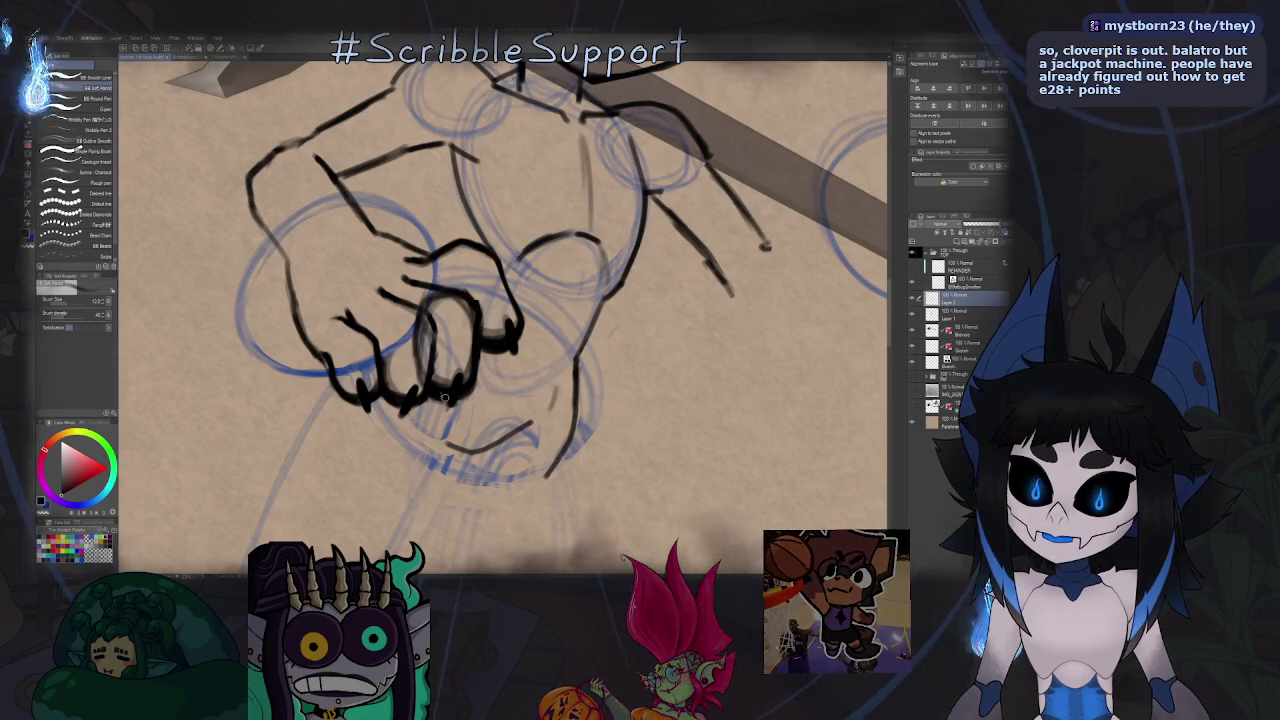
{"action": "scroll", "coordinate": [462, 292], "scroll_direction": "down", "scroll_amount": 5}
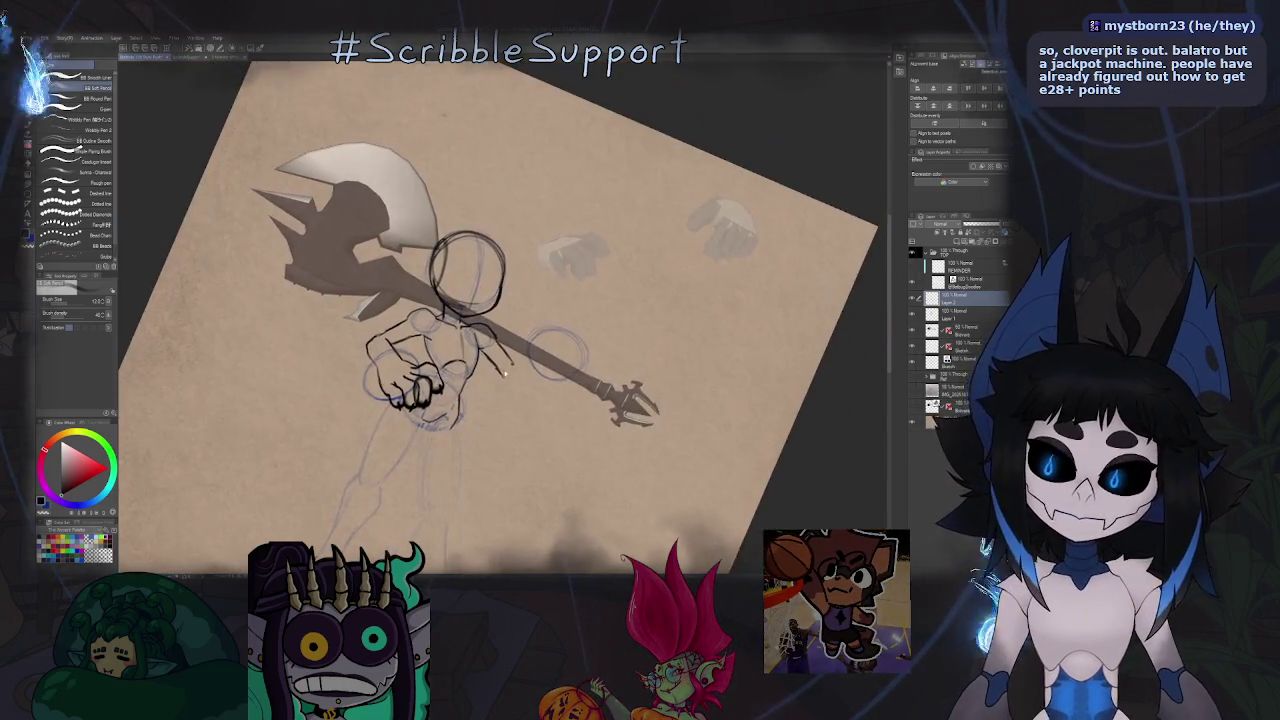
Reset the view and drag the small oval down-left onto the staff inside the blue guide circle.
{"action": "key", "text": "ctrl+0"}
{"action": "key", "text": "k"}
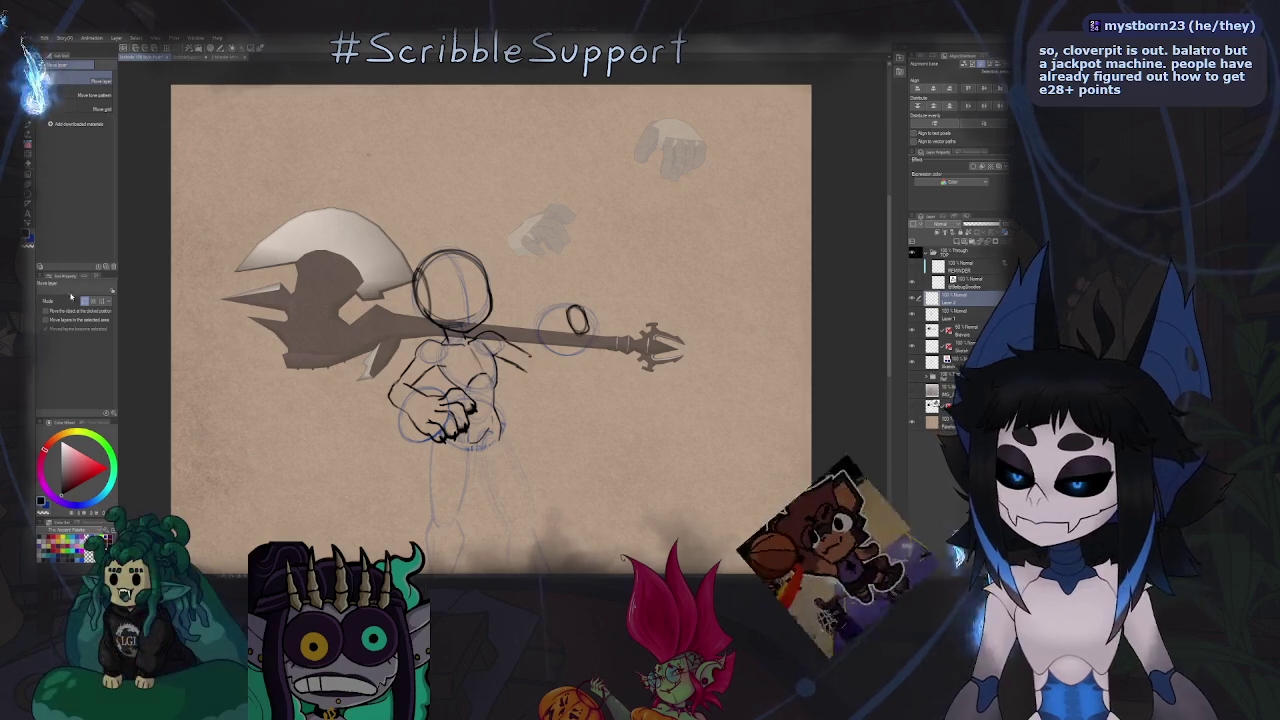
{"action": "key", "text": "ctrl+t"}
{"action": "key", "text": "Return"}
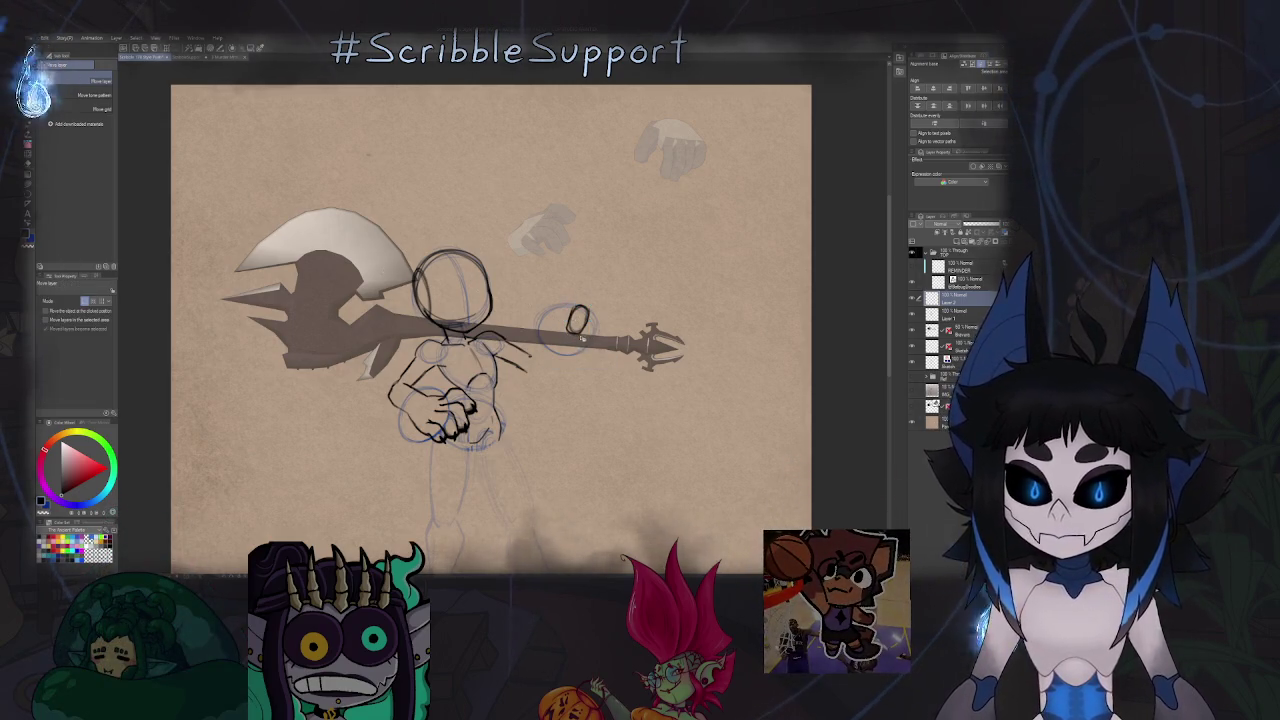
{"action": "scroll", "coordinate": [600, 315], "scroll_direction": "up", "scroll_amount": 3}
{"action": "scroll", "coordinate": [616, 302], "scroll_direction": "up", "scroll_amount": 2}
{"action": "mouse_move", "coordinate": [583, 300]}
{"action": "left_mouse_down"}
{"action": "mouse_move", "coordinate": [548, 320]}
{"action": "mouse_move", "coordinate": [565, 333]}
{"action": "left_mouse_up"}
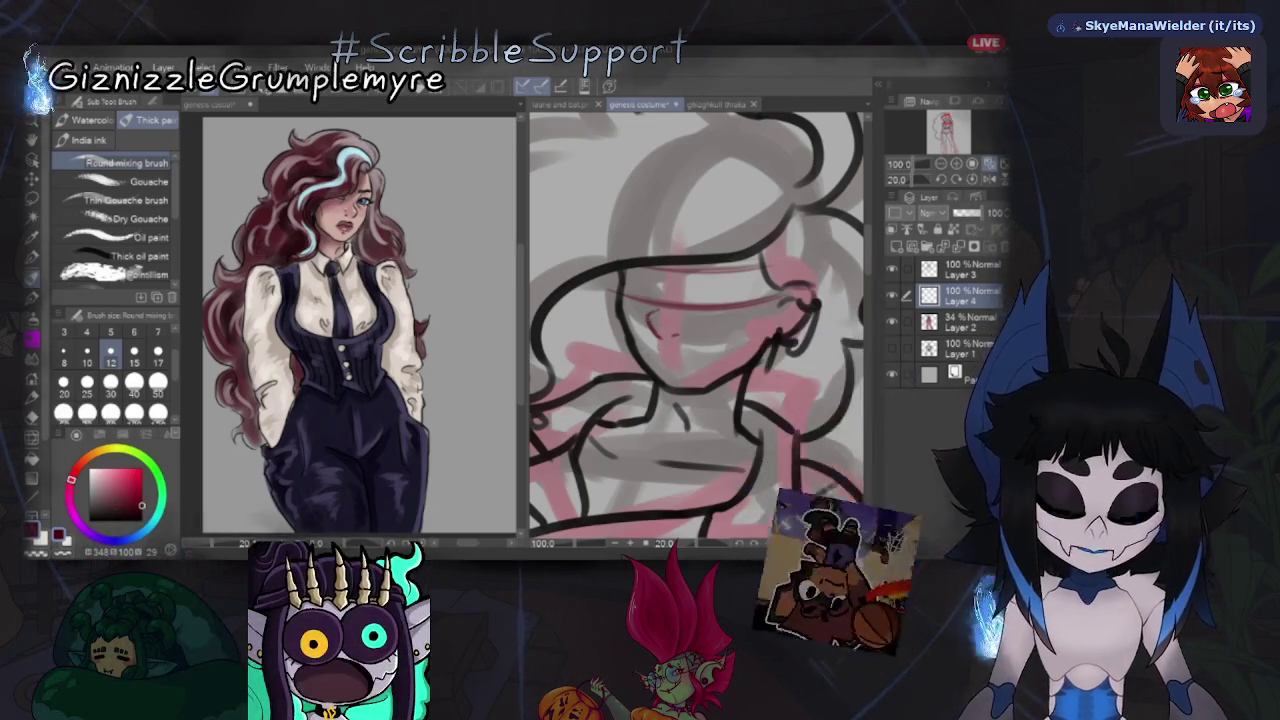
Switch to the genesis costume sketch, draw the lips on its face, and confirm the transform.
{"action": "left_click", "coordinate": [594, 103]}
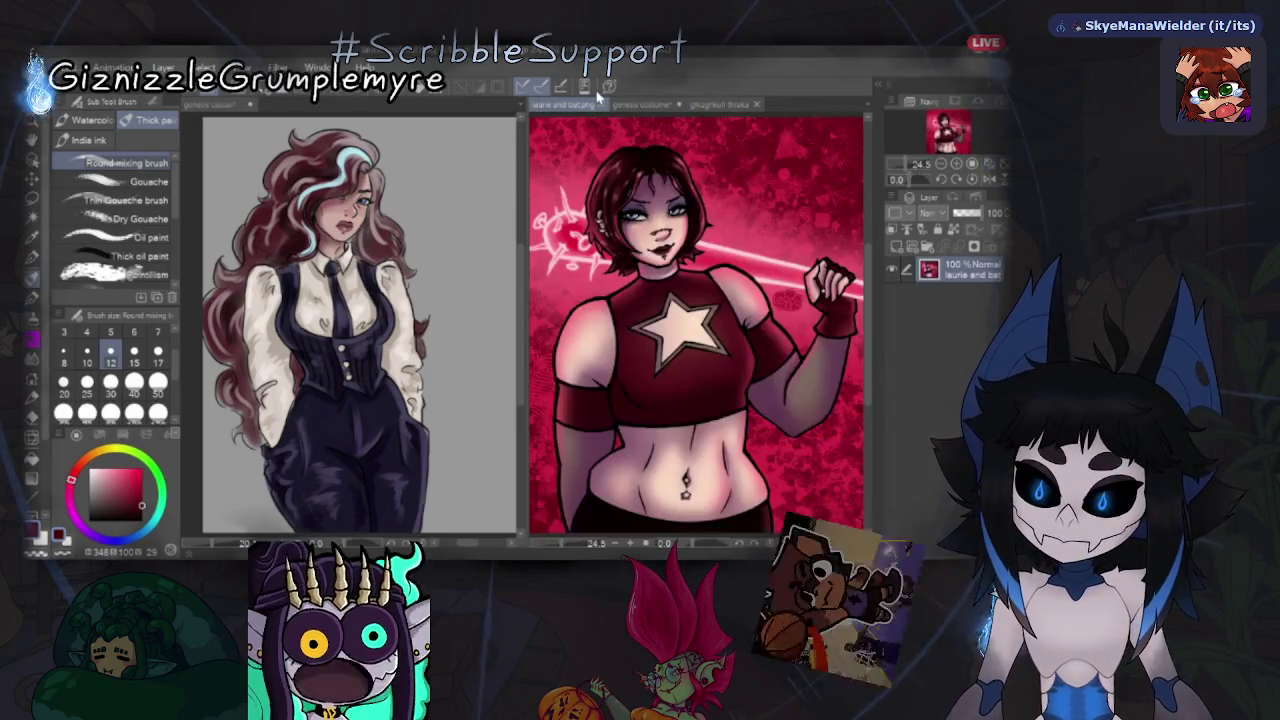
{"action": "left_click", "coordinate": [640, 104]}
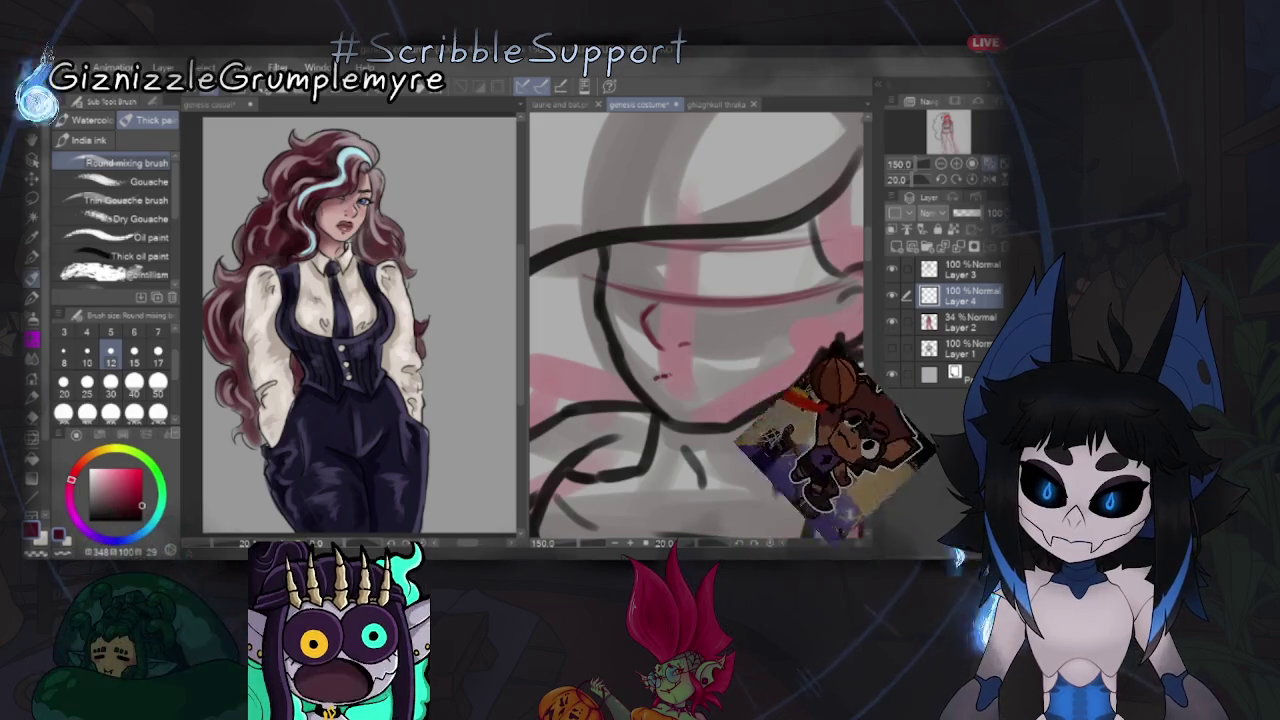
{"action": "left_click_drag", "start_coordinate": [649, 370], "coordinate": [704, 377]}
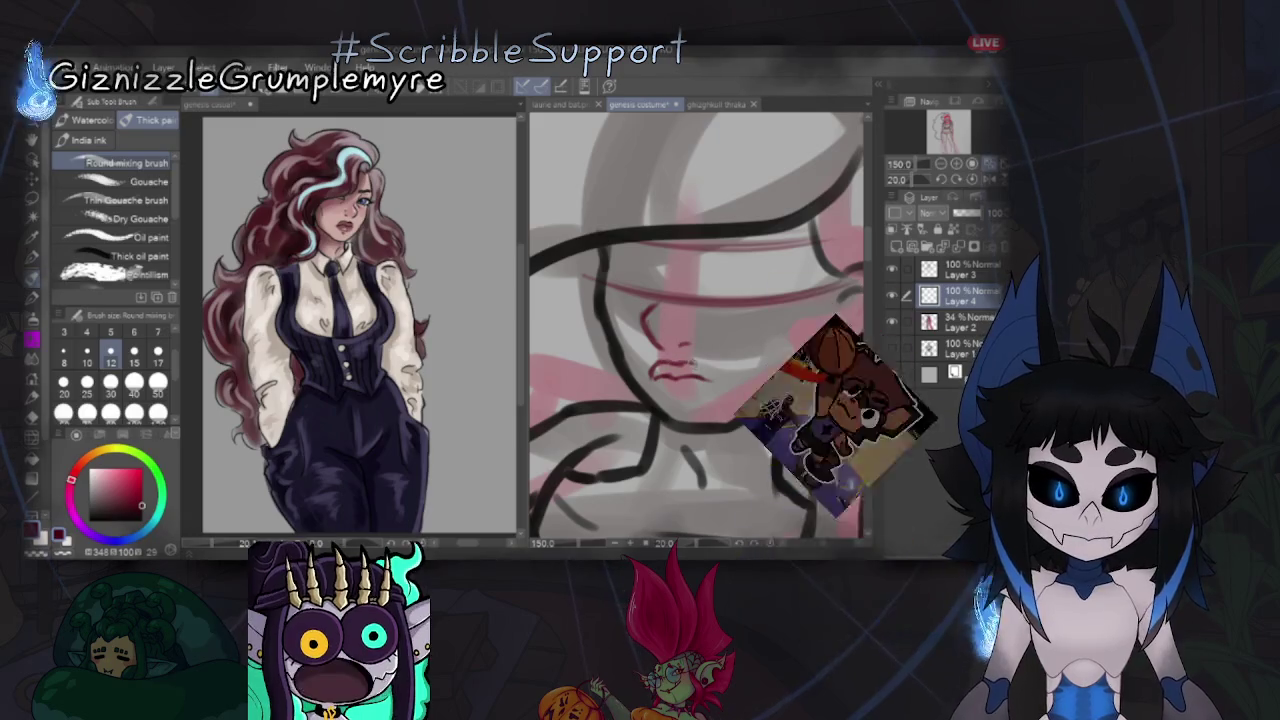
{"action": "key", "text": "h"}
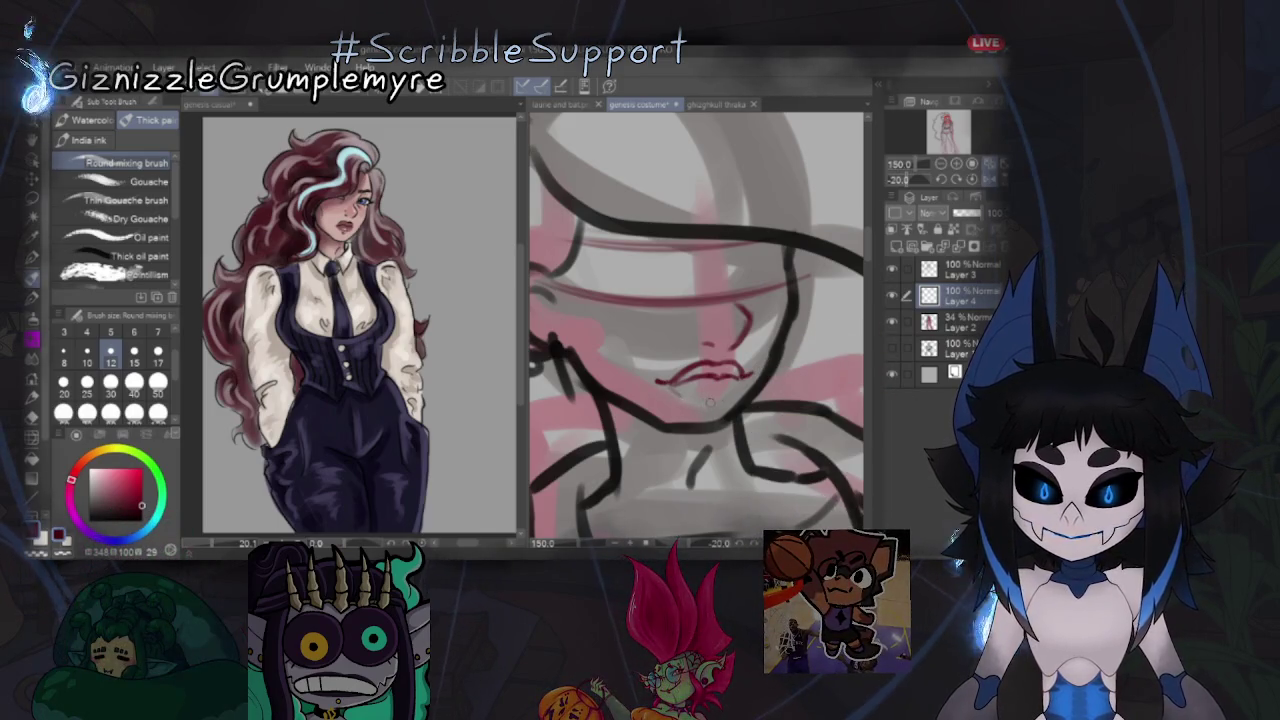
{"action": "scroll", "coordinate": [716, 296], "scroll_direction": "down", "scroll_amount": 5}
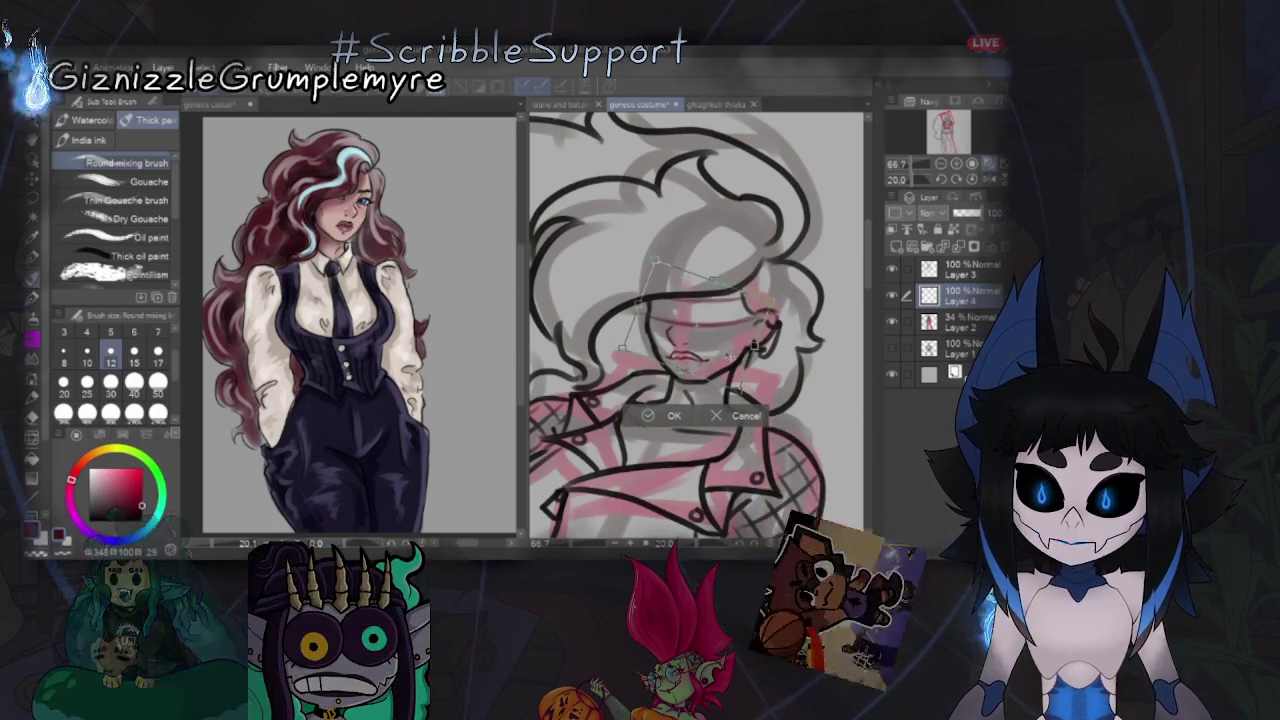
{"action": "key", "text": "Return"}
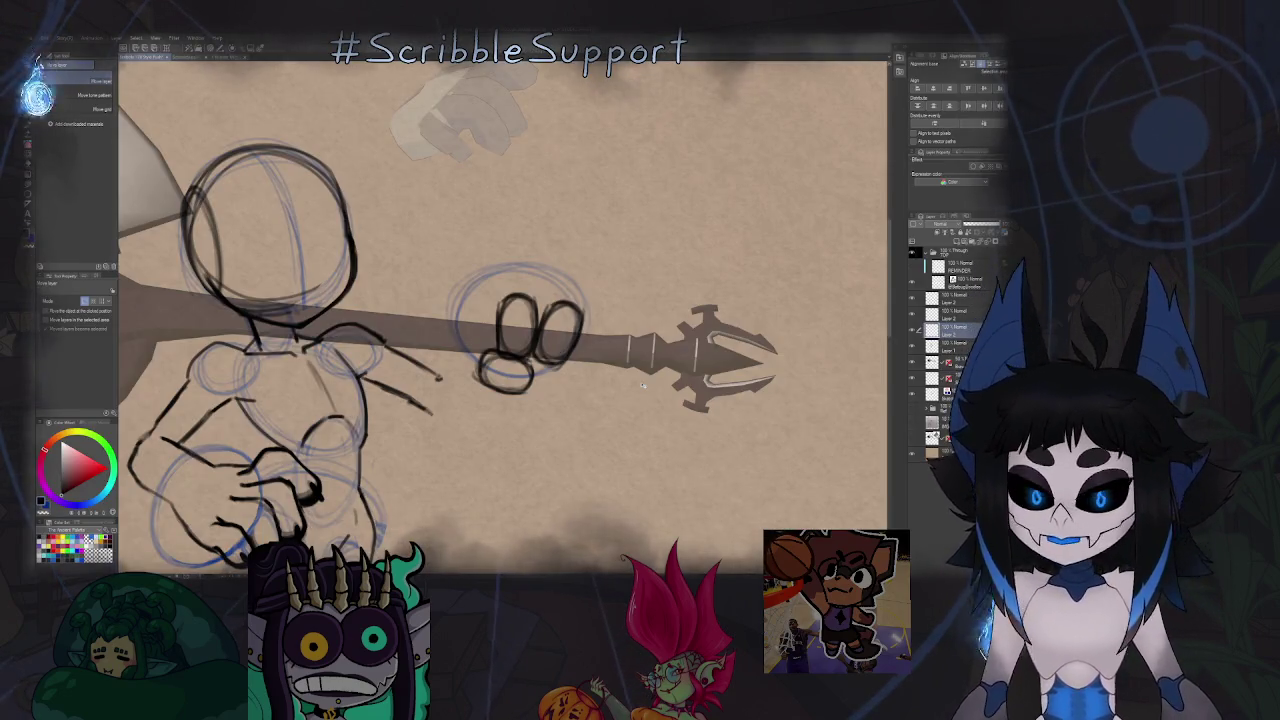
Pan and zoom the view to centre on the finger loops gripping the staff.
{"action": "scroll", "coordinate": [574, 347], "scroll_direction": "up", "scroll_amount": 3}
{"action": "scroll", "coordinate": [574, 347], "scroll_direction": "up", "scroll_amount": 3}
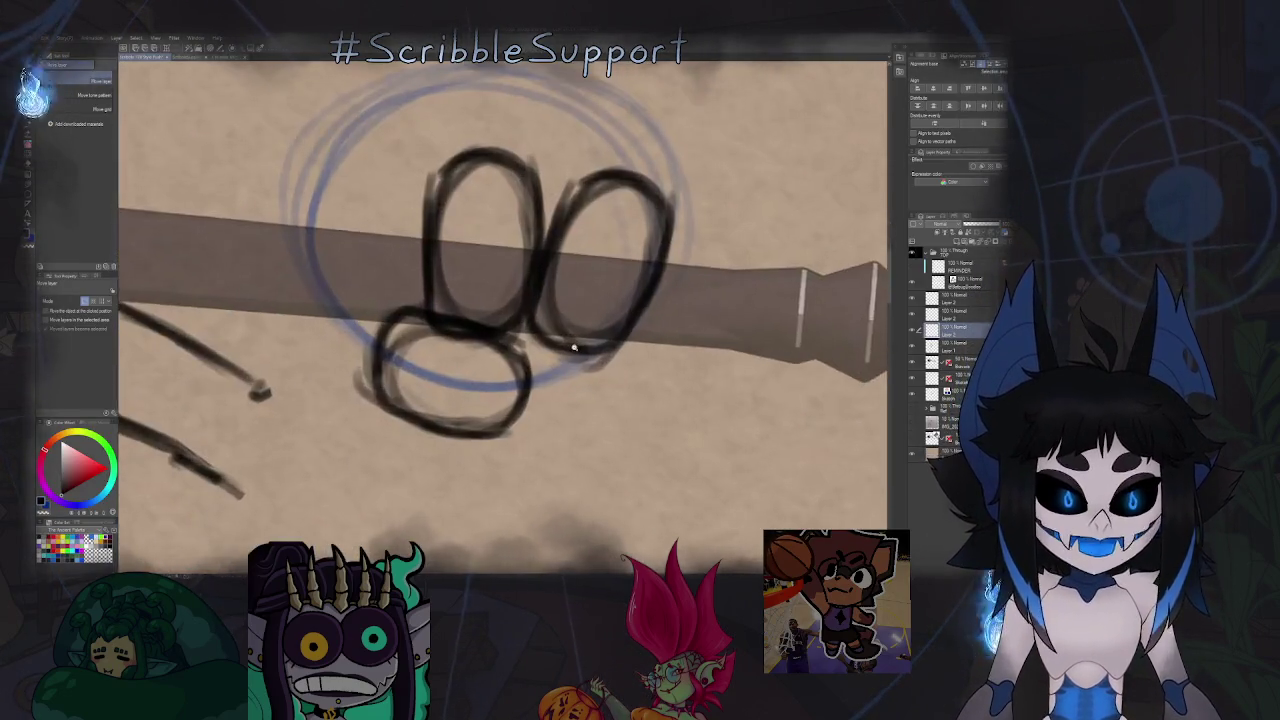
{"action": "left_click_drag", "start_coordinate": [574, 347], "coordinate": [557, 395]}
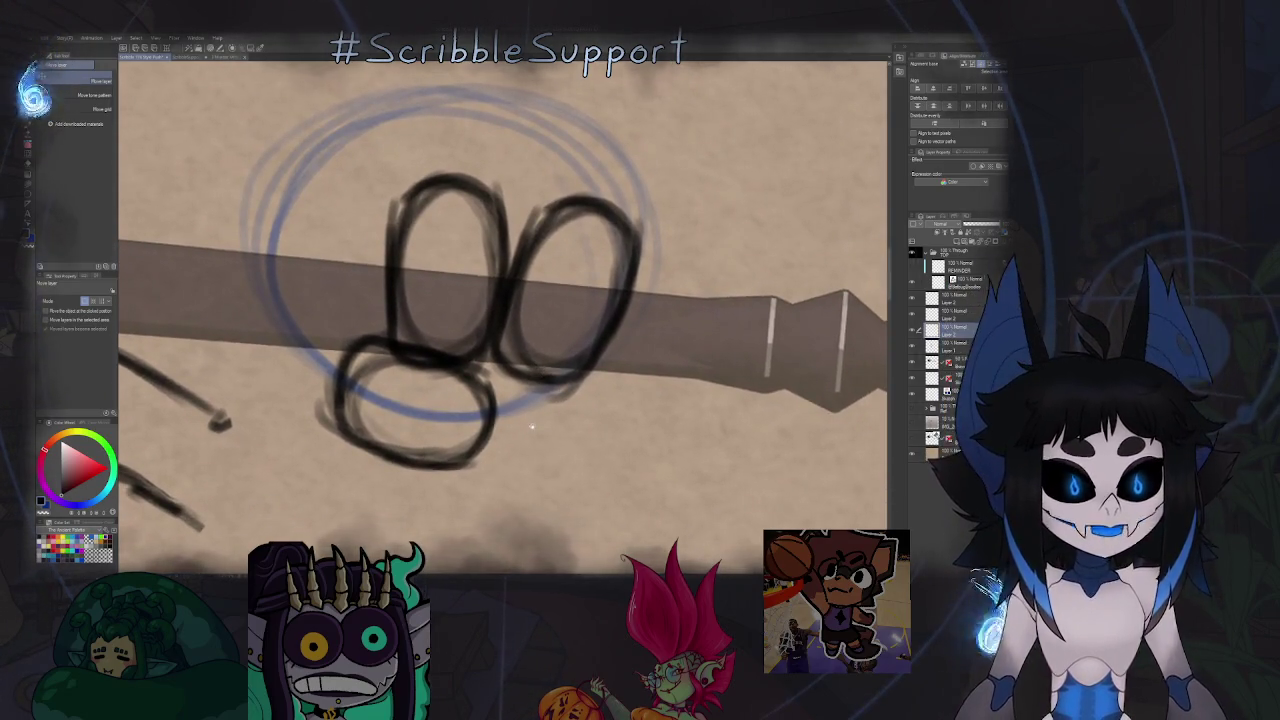
{"action": "mouse_move", "coordinate": [588, 432]}
{"action": "left_mouse_down"}
{"action": "mouse_move", "coordinate": [628, 402]}
{"action": "mouse_move", "coordinate": [628, 428]}
{"action": "left_mouse_up"}
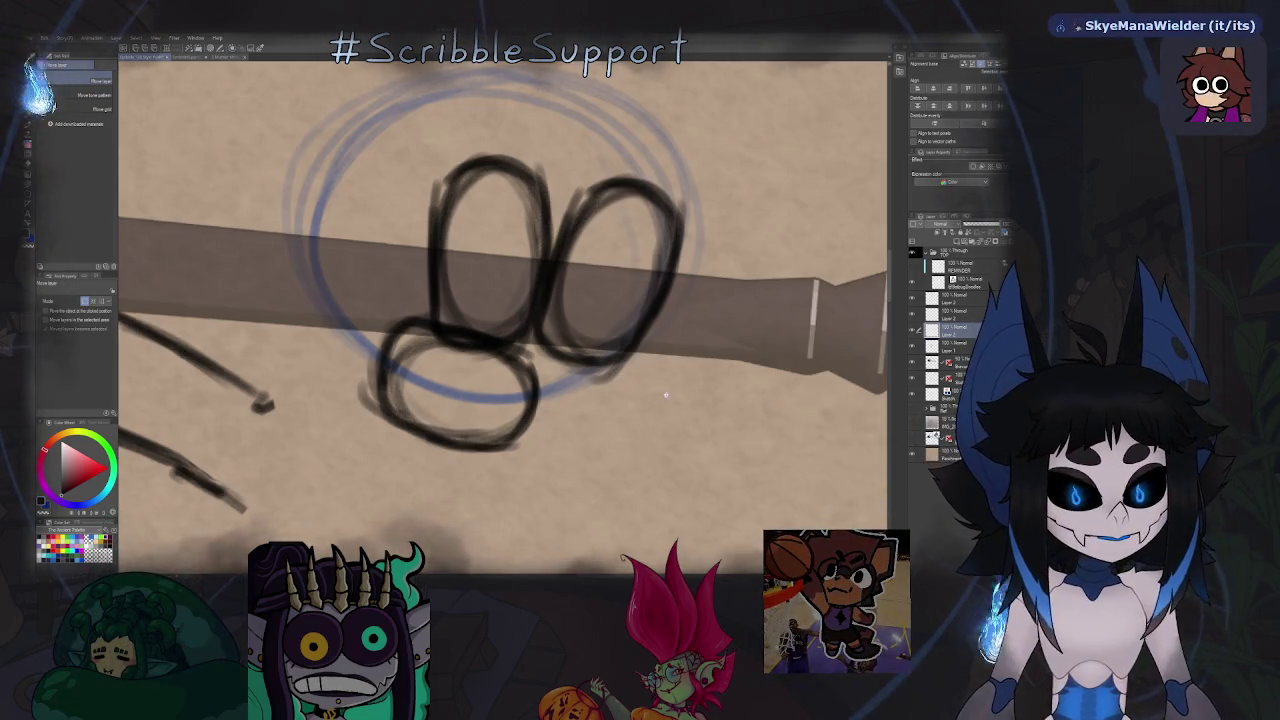
{"action": "scroll", "coordinate": [664, 397], "scroll_direction": "down", "scroll_amount": 4}
{"action": "scroll", "coordinate": [640, 397], "scroll_direction": "up", "scroll_amount": 2}
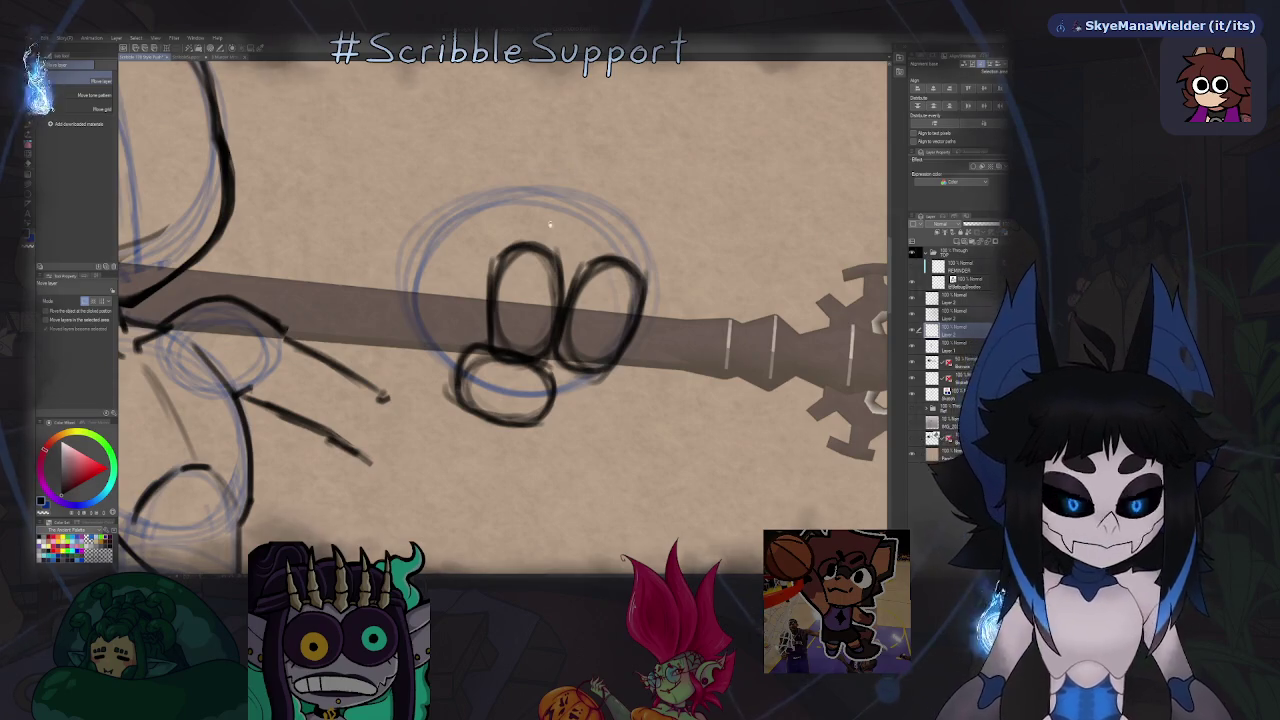
{"action": "scroll", "coordinate": [551, 219], "scroll_direction": "down", "scroll_amount": 4}
{"action": "scroll", "coordinate": [551, 250], "scroll_direction": "up", "scroll_amount": 1}
{"action": "scroll", "coordinate": [552, 281], "scroll_direction": "up", "scroll_amount": 4}
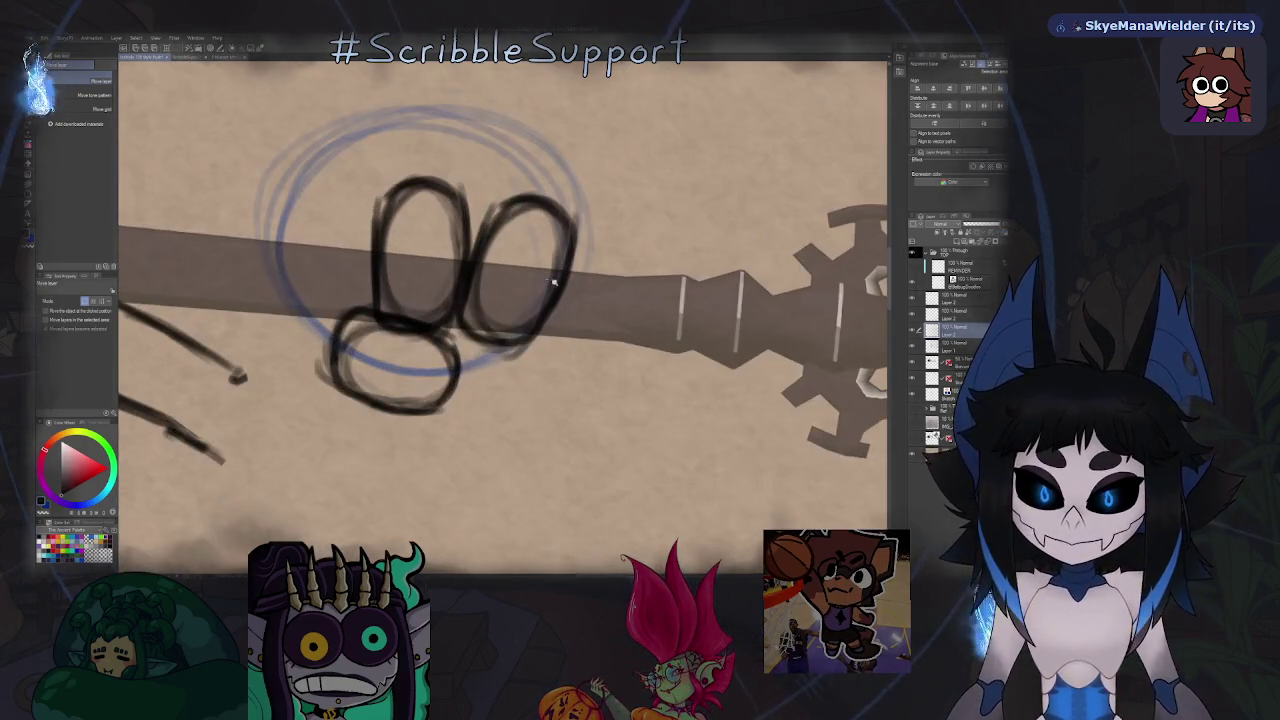
Compare the finger loops by toggling their layers, then move one loop layer higher.
{"action": "left_click", "coordinate": [914, 328]}
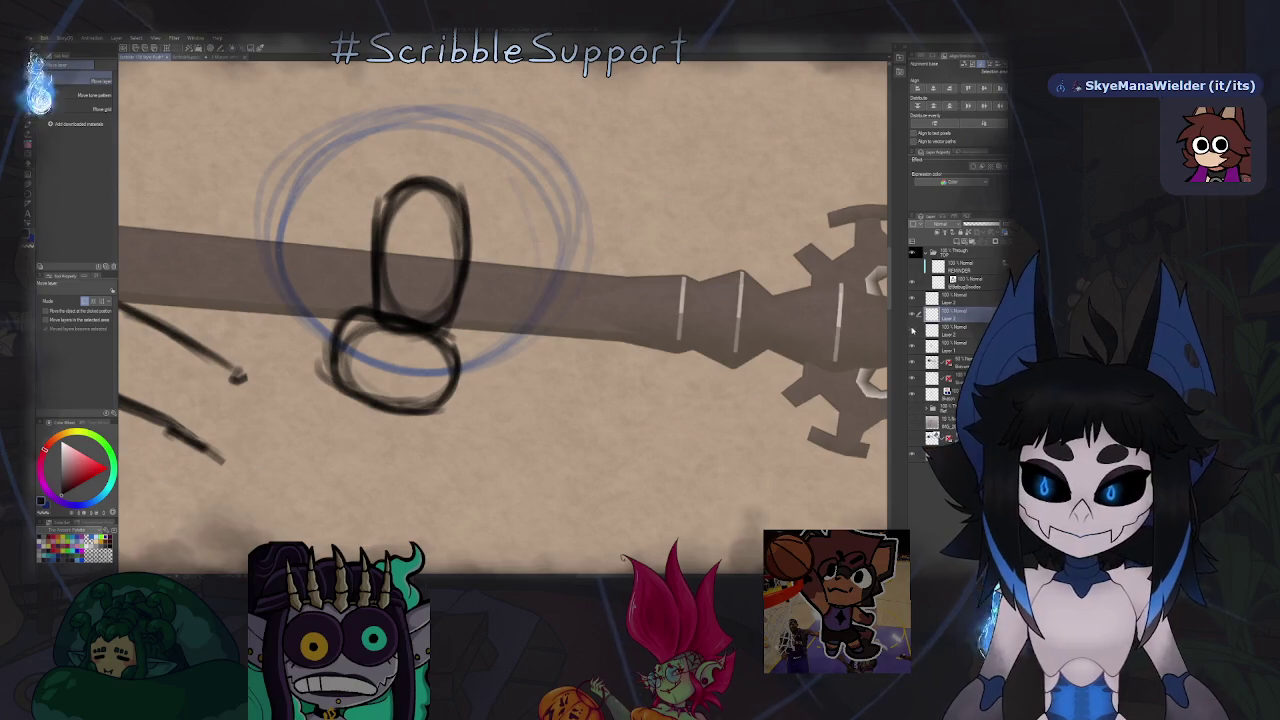
{"action": "left_click", "coordinate": [914, 312]}
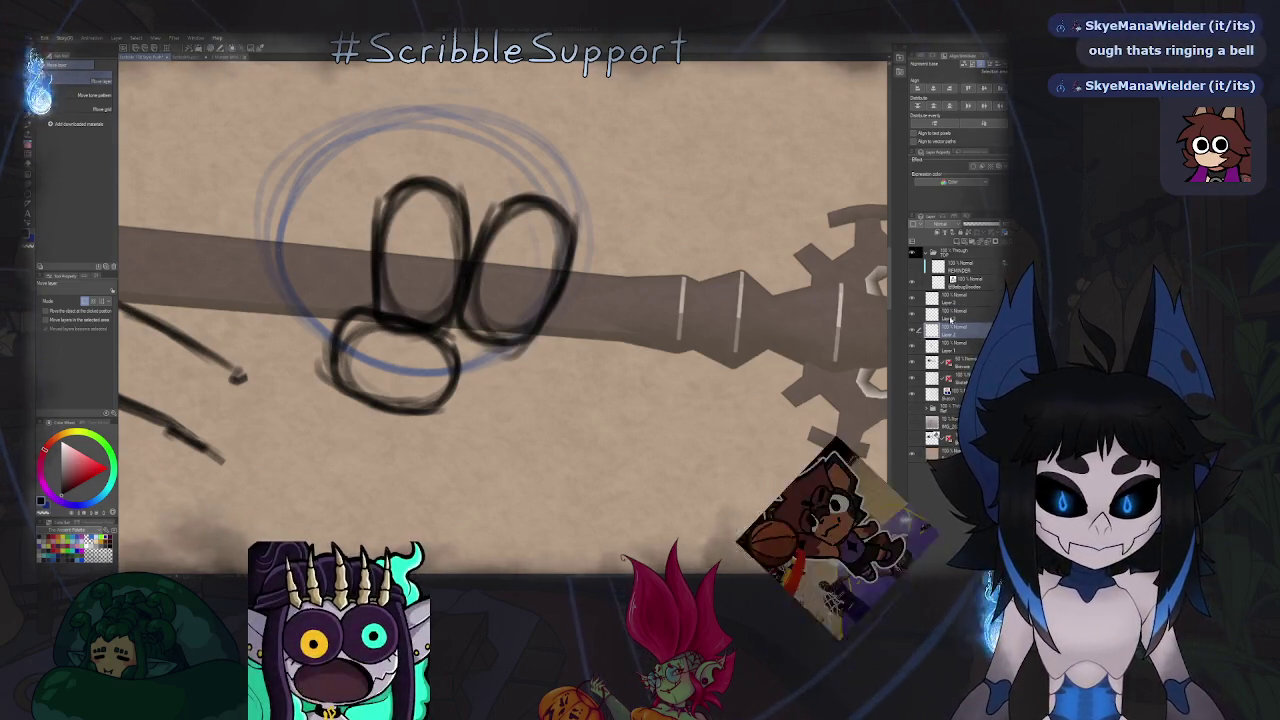
{"action": "mouse_move", "coordinate": [953, 326]}
{"action": "left_mouse_down"}
{"action": "mouse_move", "coordinate": [965, 300]}
{"action": "mouse_move", "coordinate": [974, 332]}
{"action": "left_mouse_up"}
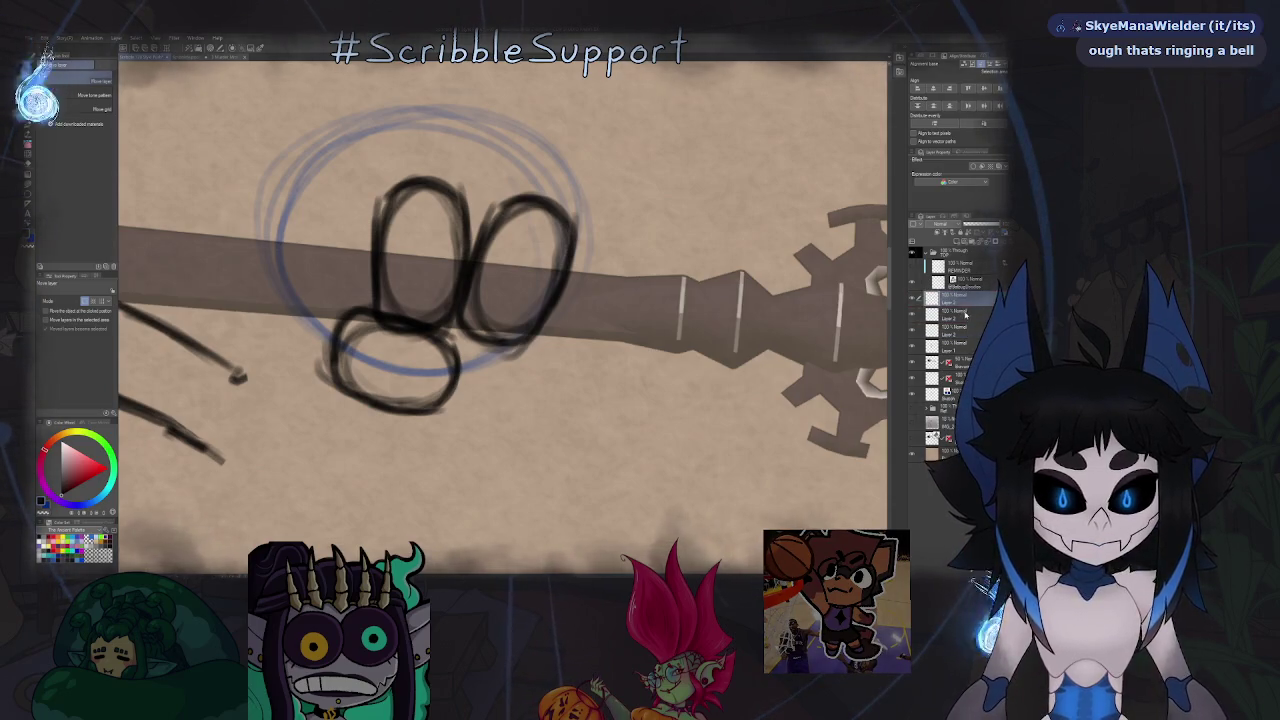
{"action": "scroll", "coordinate": [615, 344], "scroll_direction": "down", "scroll_amount": 5}
{"action": "scroll", "coordinate": [615, 344], "scroll_direction": "up", "scroll_amount": 4}
{"action": "scroll", "coordinate": [830, 304], "scroll_direction": "up", "scroll_amount": 1}
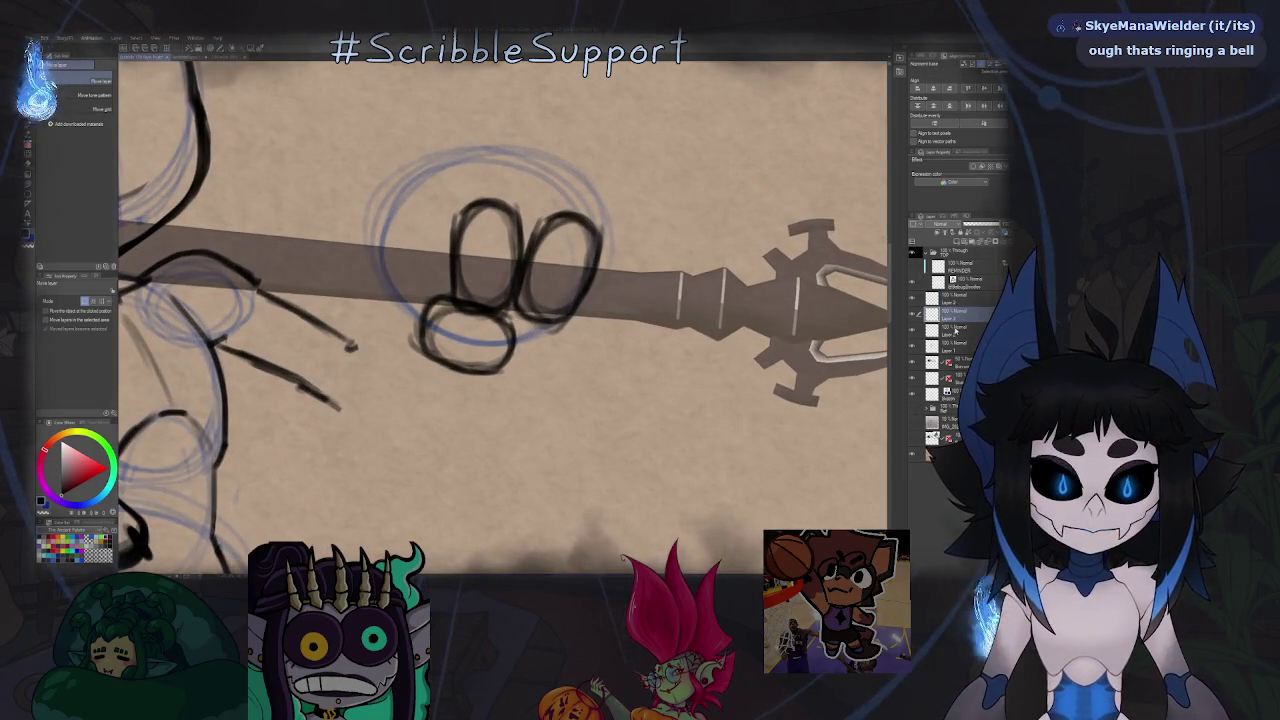
Widen the left finger oval leftward and select the right oval for free transform.
{"action": "left_click_drag", "start_coordinate": [480, 200], "coordinate": [450, 300]}
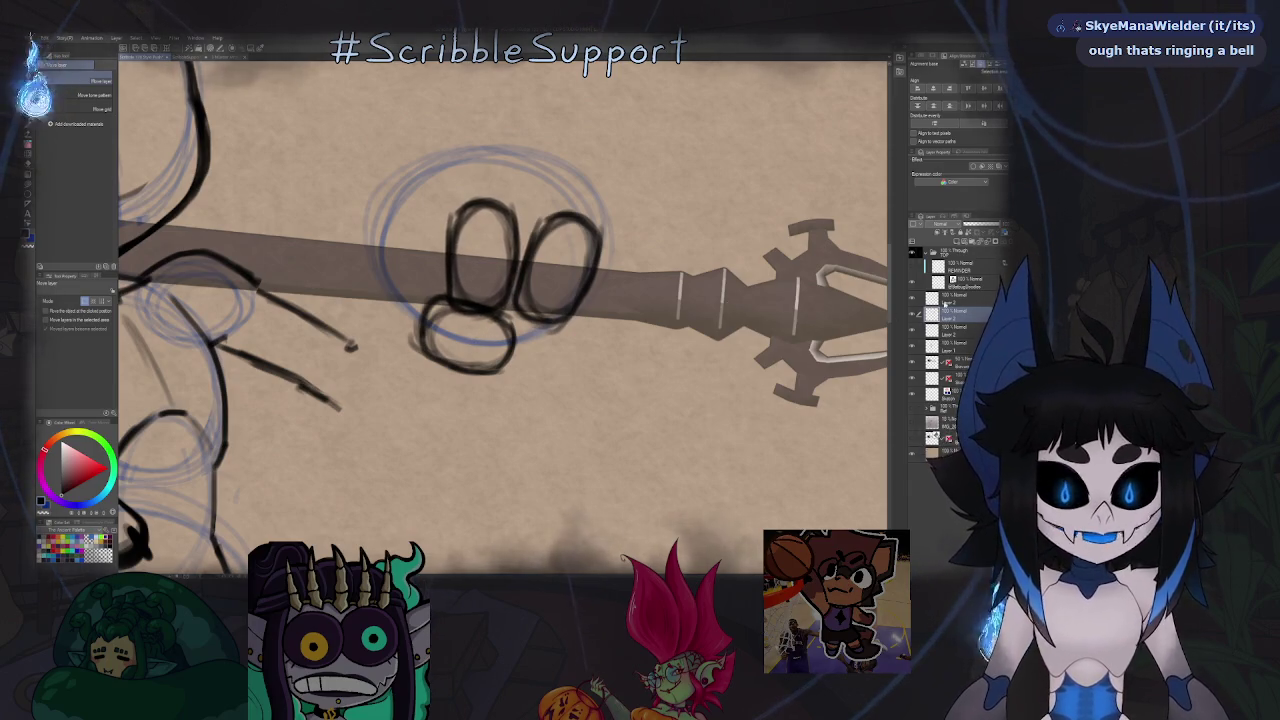
{"action": "left_click_drag", "start_coordinate": [530, 195], "coordinate": [525, 200]}
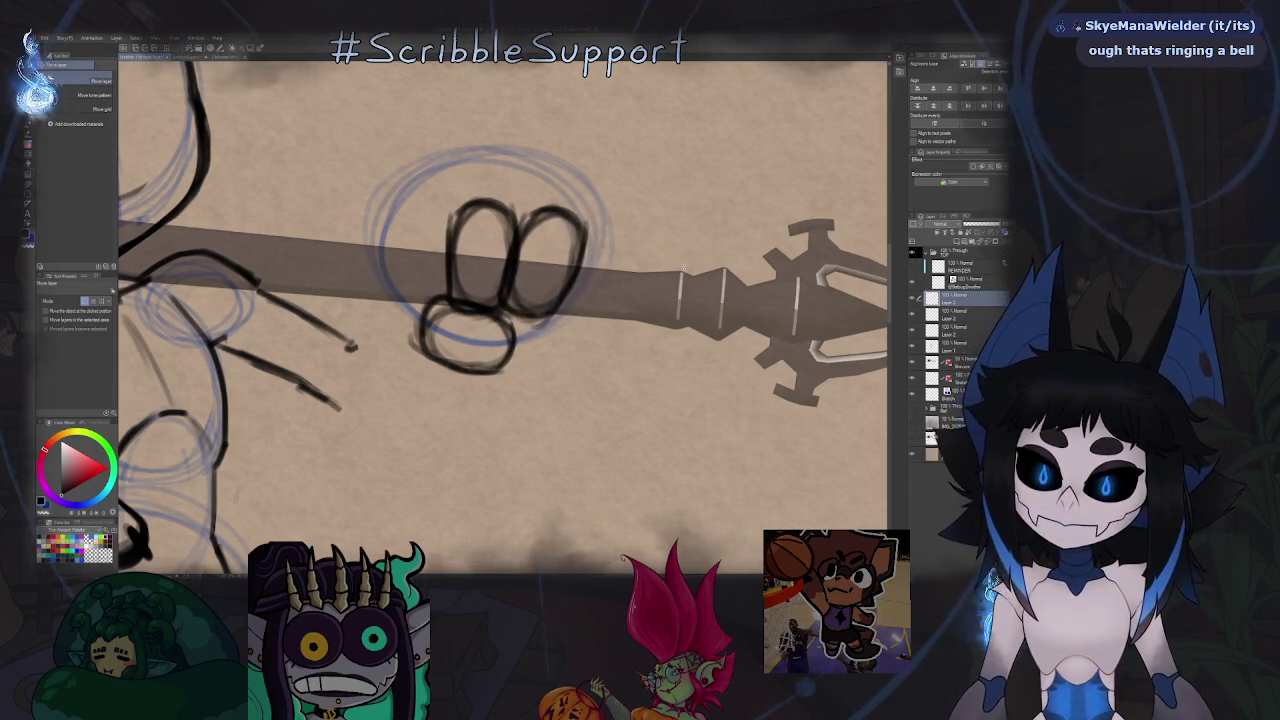
{"action": "key", "text": "ctrl+t"}
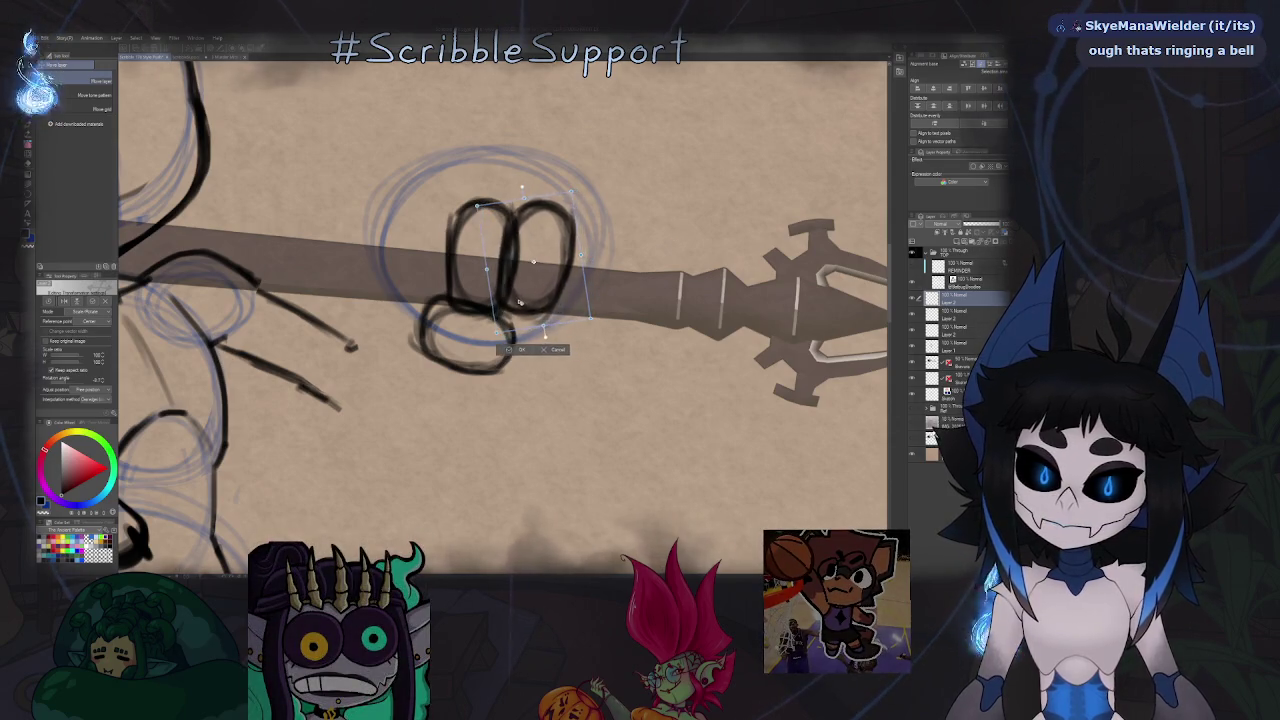